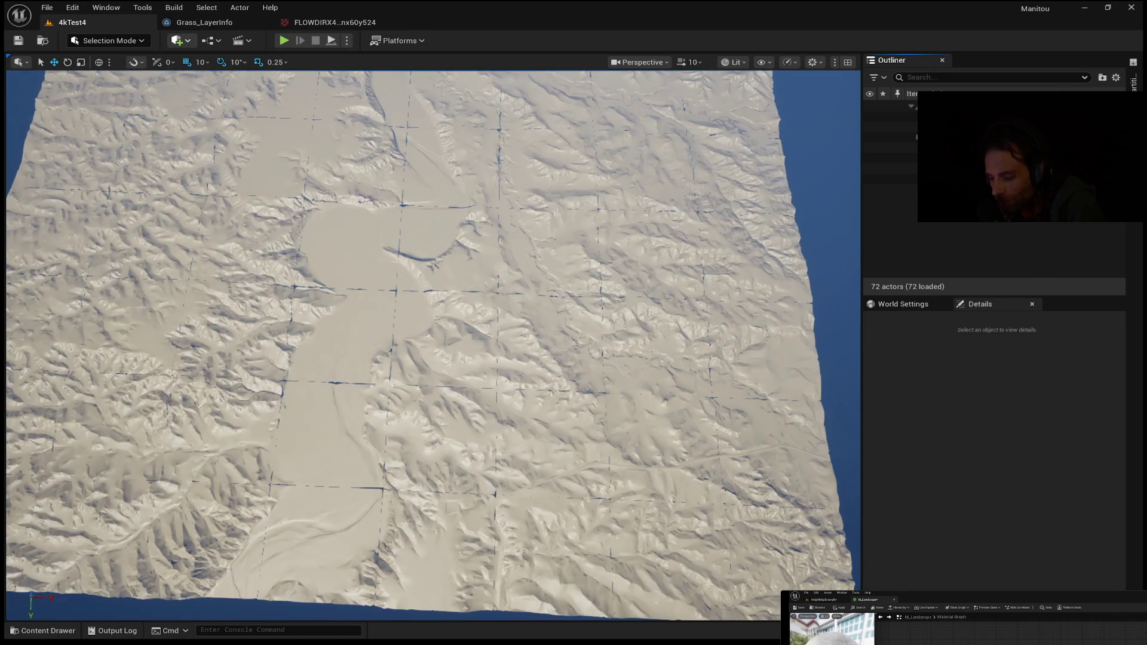
# Step: Zoom out, fly the camera down to the cliff-rimmed basin, and select a landscape proxy section
pyautogui.scroll(-5, 433, 346)
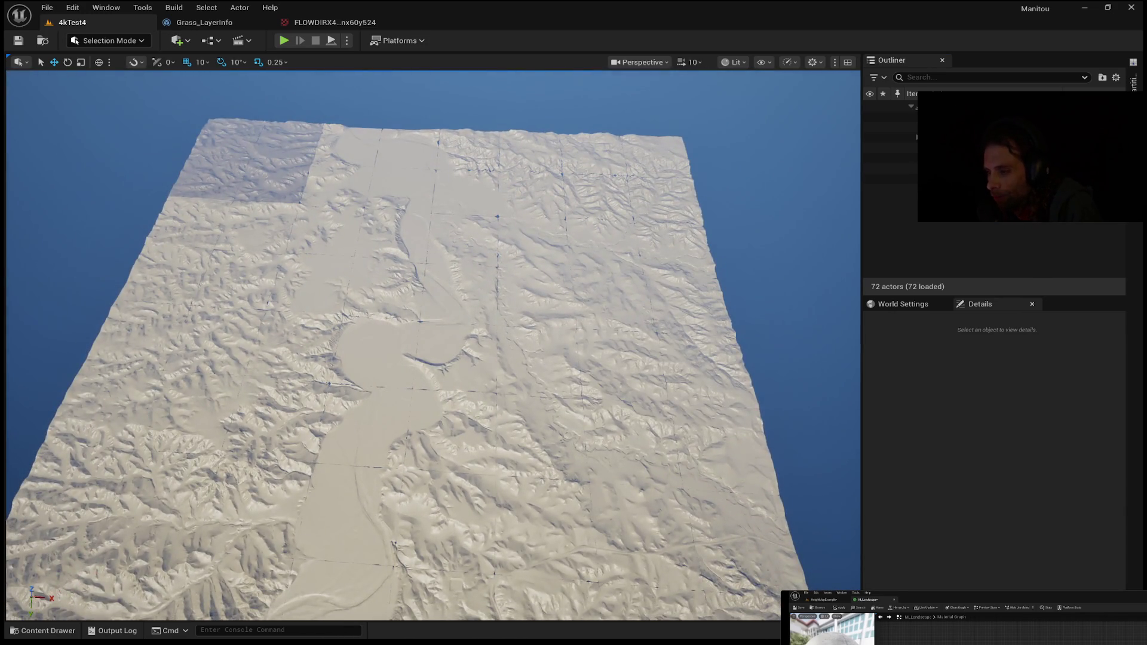
pyautogui.moveTo(445, 166); pyautogui.dragTo(446, 167)
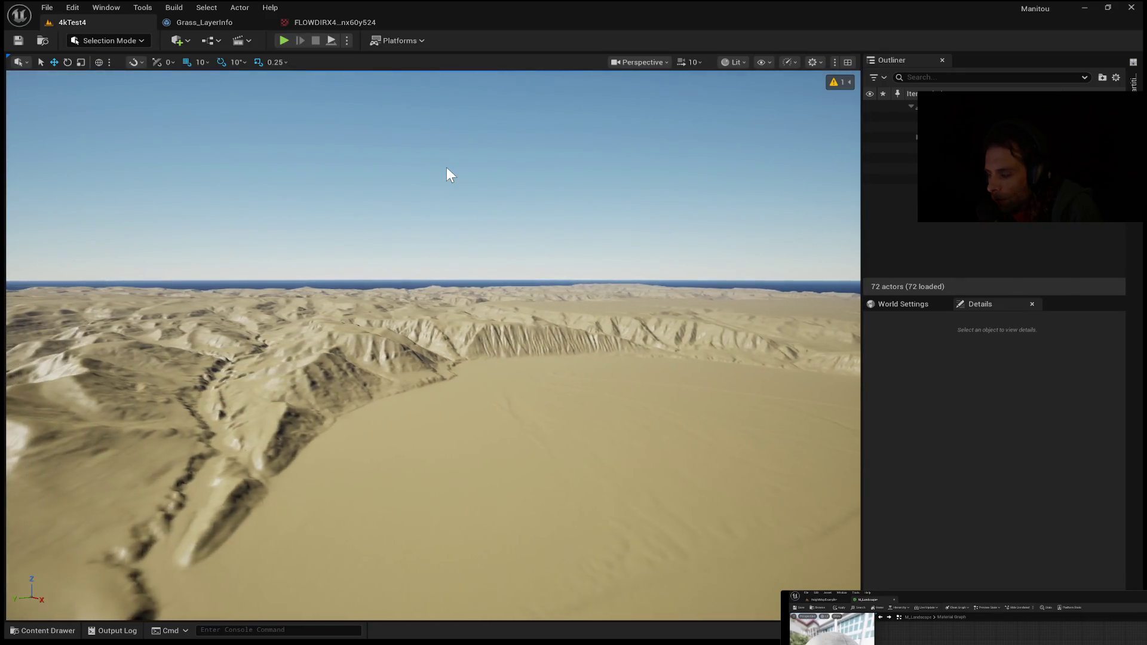
pyautogui.moveTo(277, 246); pyautogui.dragTo(275, 248)
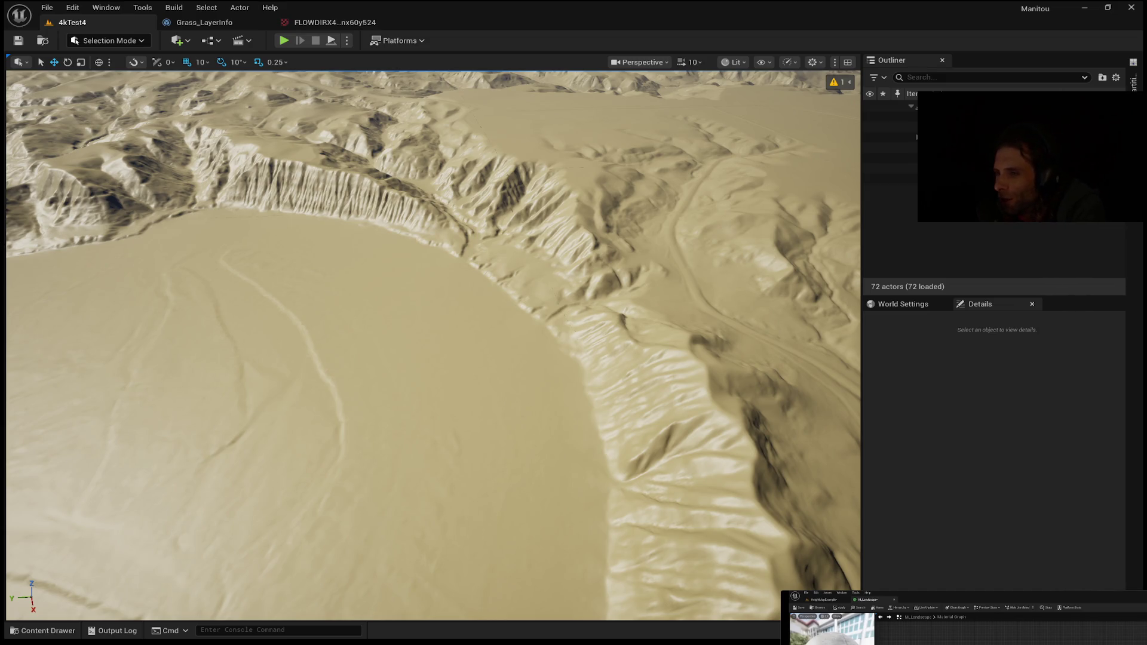
pyautogui.click(357, 279)
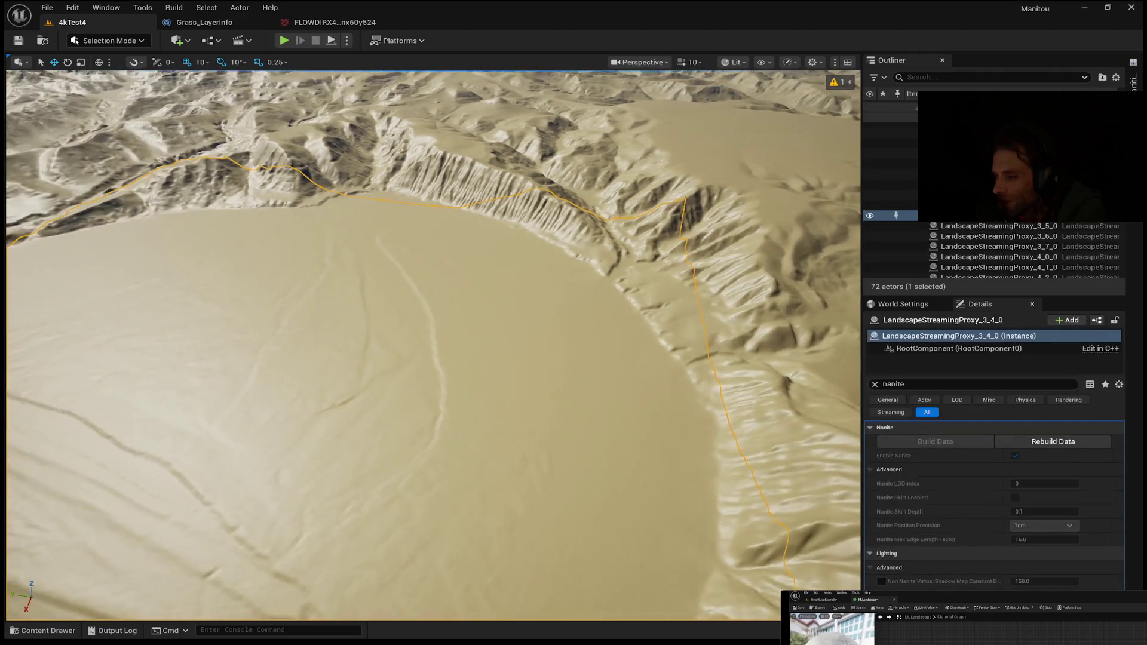
# Step: Frame the selected section, then open FLOWDIRX4 from the Content Drawer and zoom its preview
pyautogui.press('f')
pyautogui.click(42, 631)
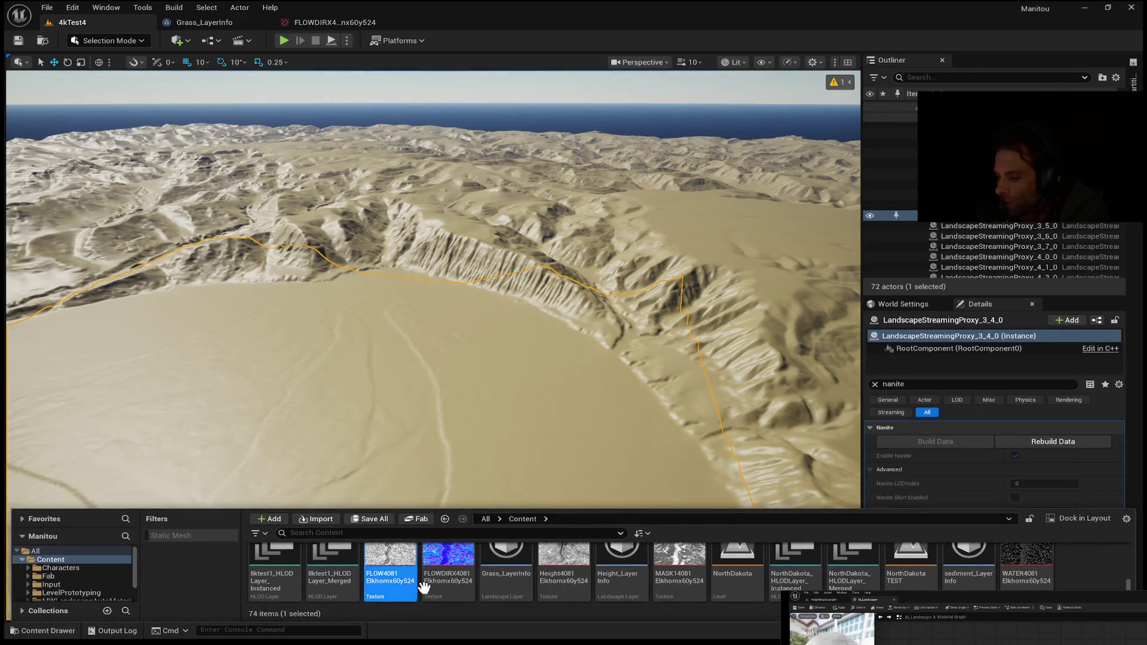
pyautogui.doubleClick(448, 571)
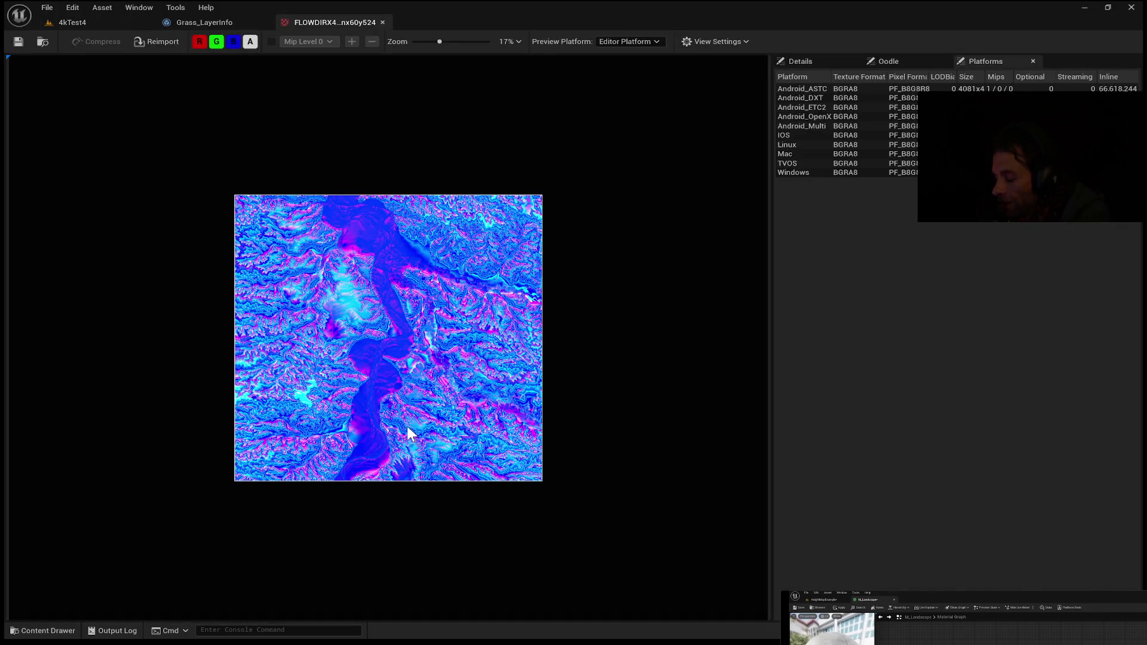
pyautogui.scroll(3, 407, 424)
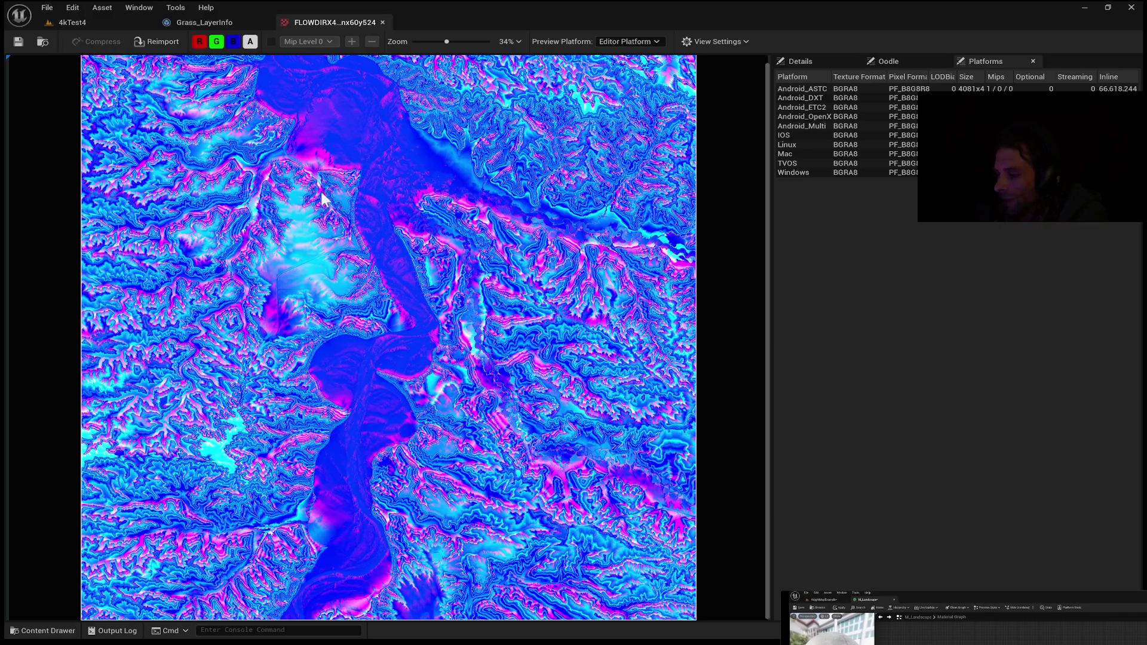
pyautogui.scroll(6, 226, 315)
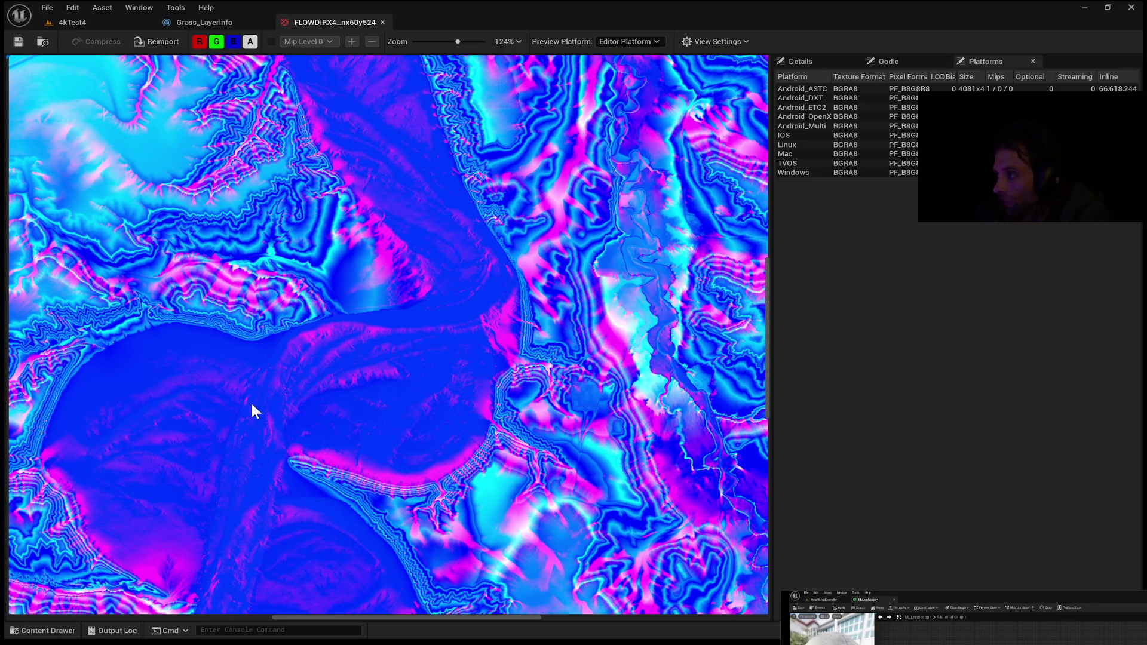
pyautogui.scroll(-3, 290, 436)
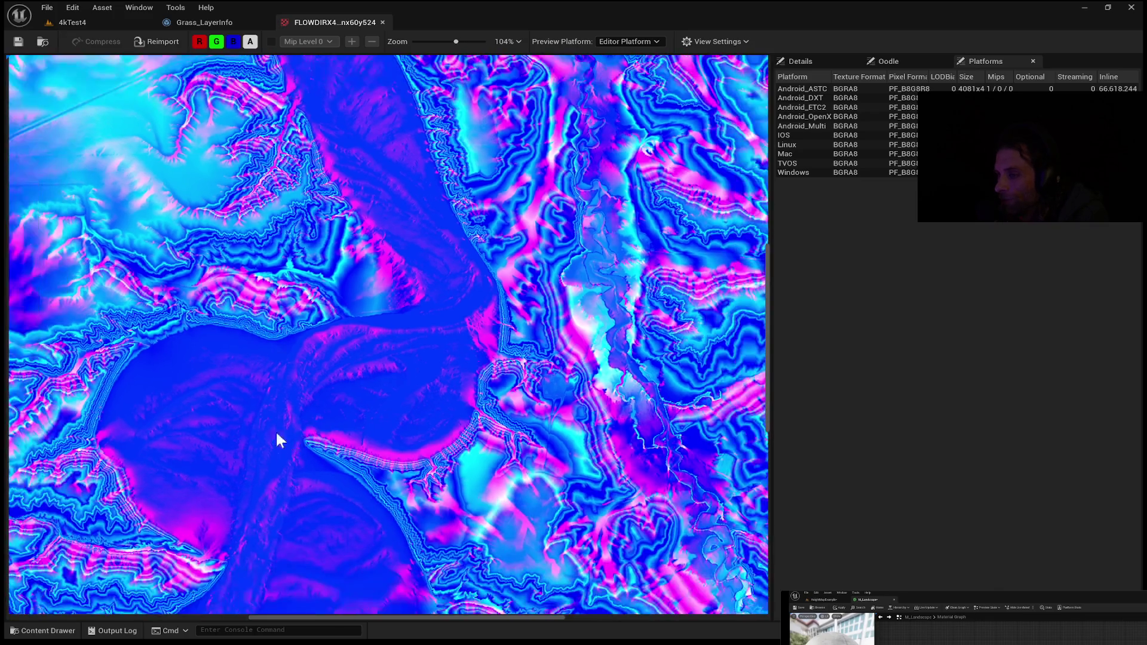
# Step: Turn off the red channel in the FLOWDIRX4 preview, then pan and zoom across it
pyautogui.click(200, 42)
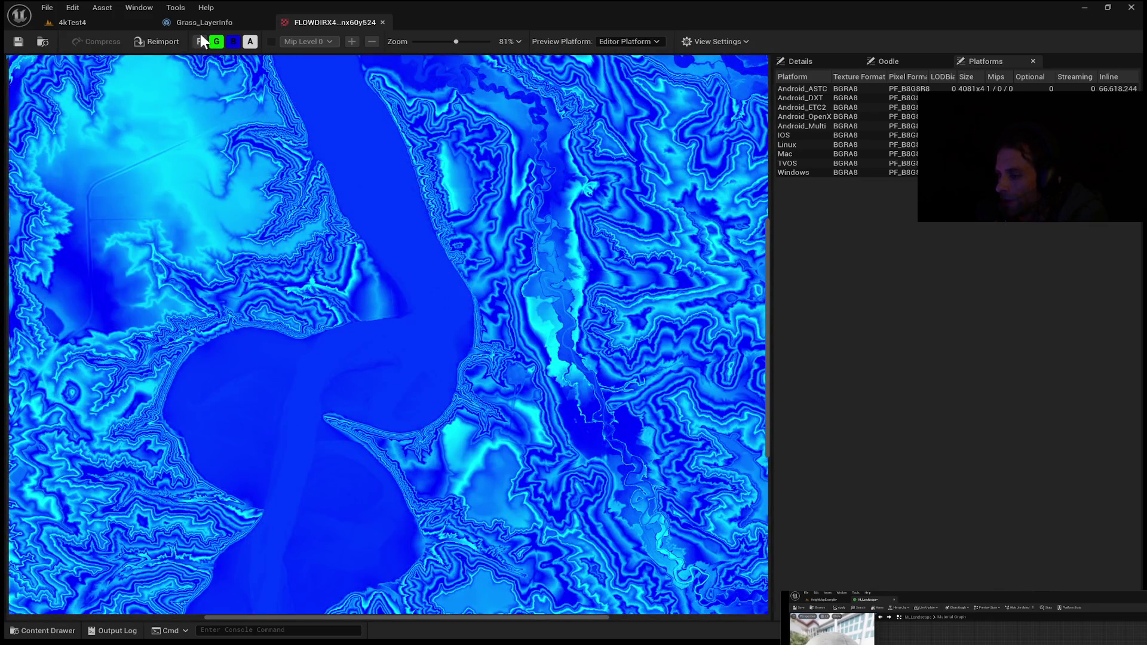
pyautogui.scroll(-1, 507, 224)
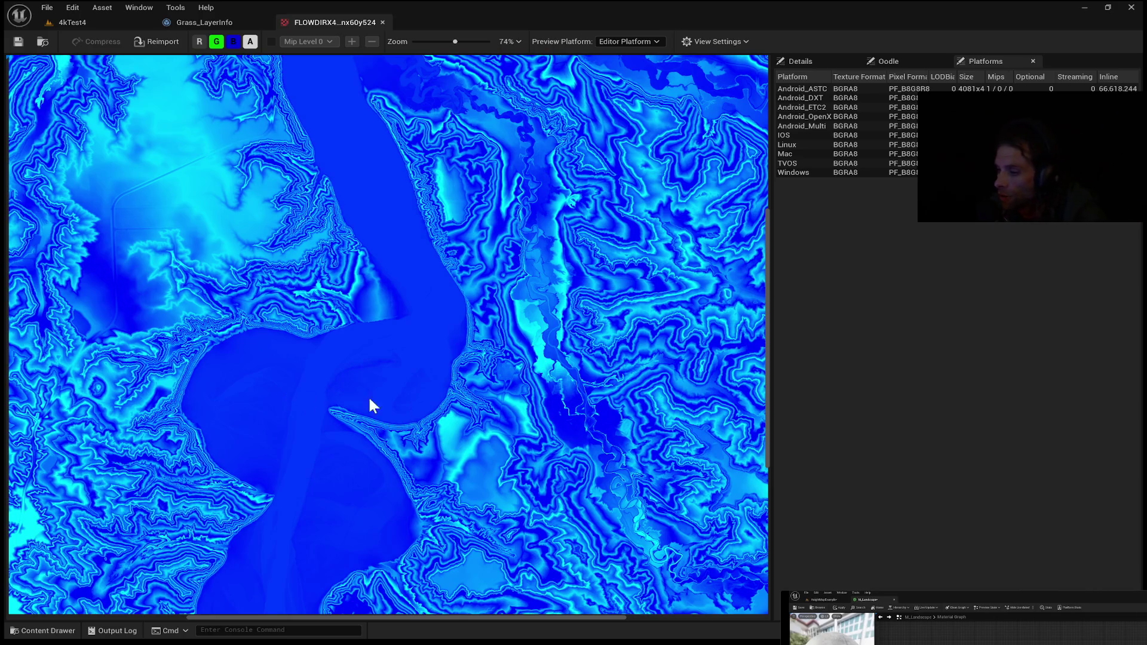
pyautogui.moveTo(257, 365)
pyautogui.mouseDown()
pyautogui.moveTo(282, 401)
pyautogui.moveTo(305, 378)
pyautogui.mouseUp()
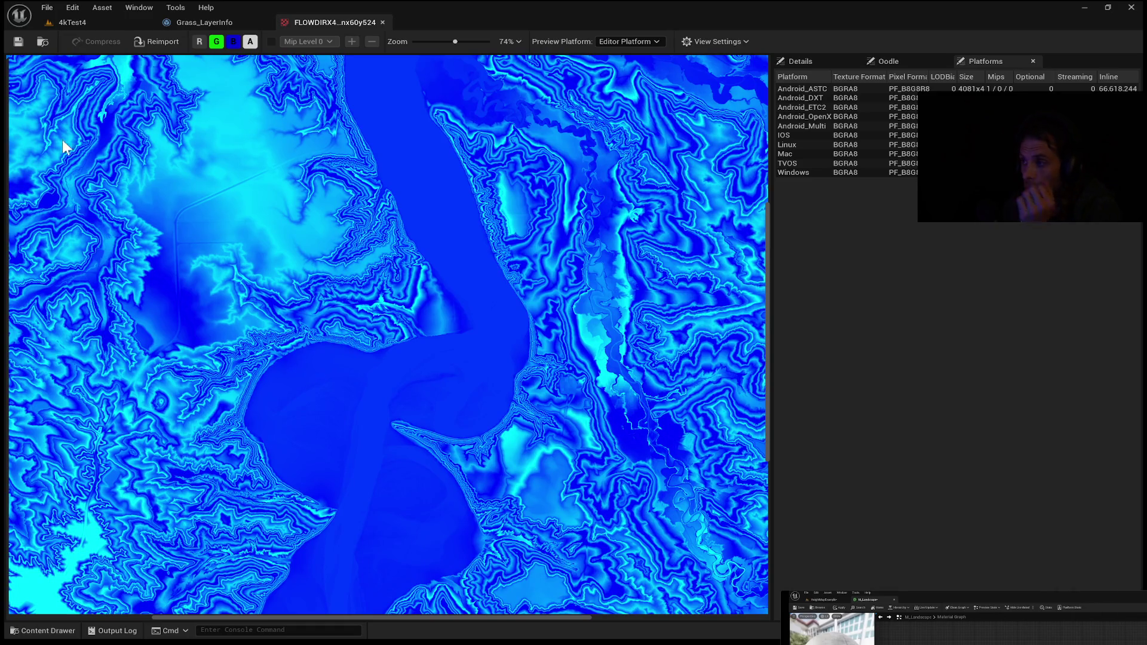
pyautogui.scroll(-8, 526, 370)
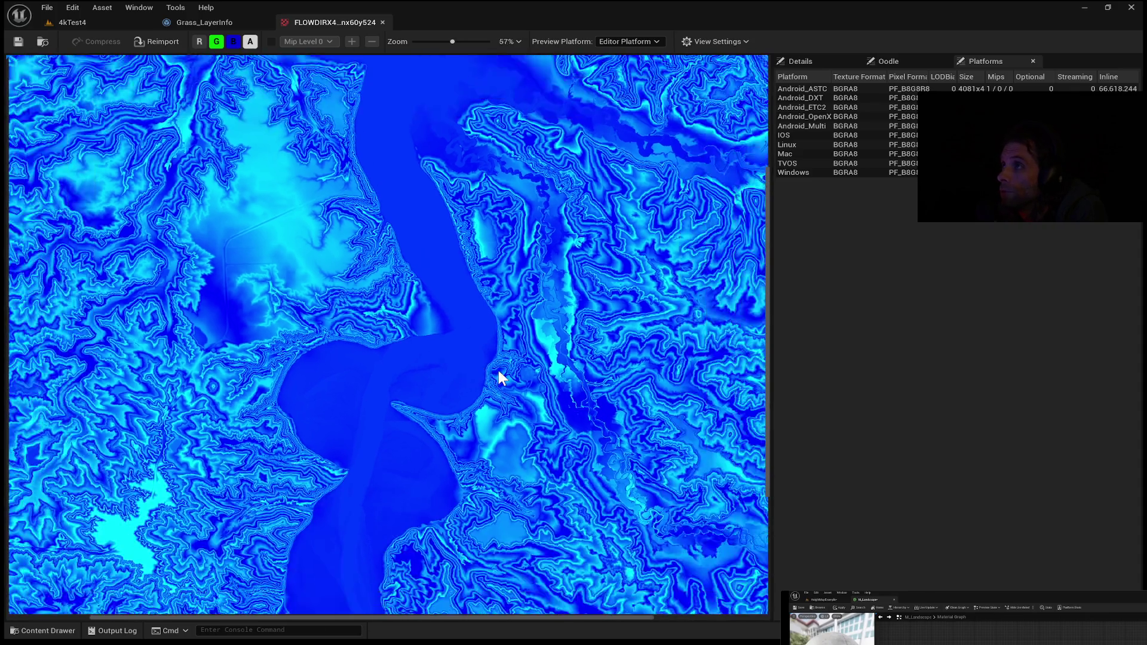
# Step: Re-enable the red channel and zoom and pan around FLOWDIRX4's ridges and valleys
pyautogui.click(201, 42)
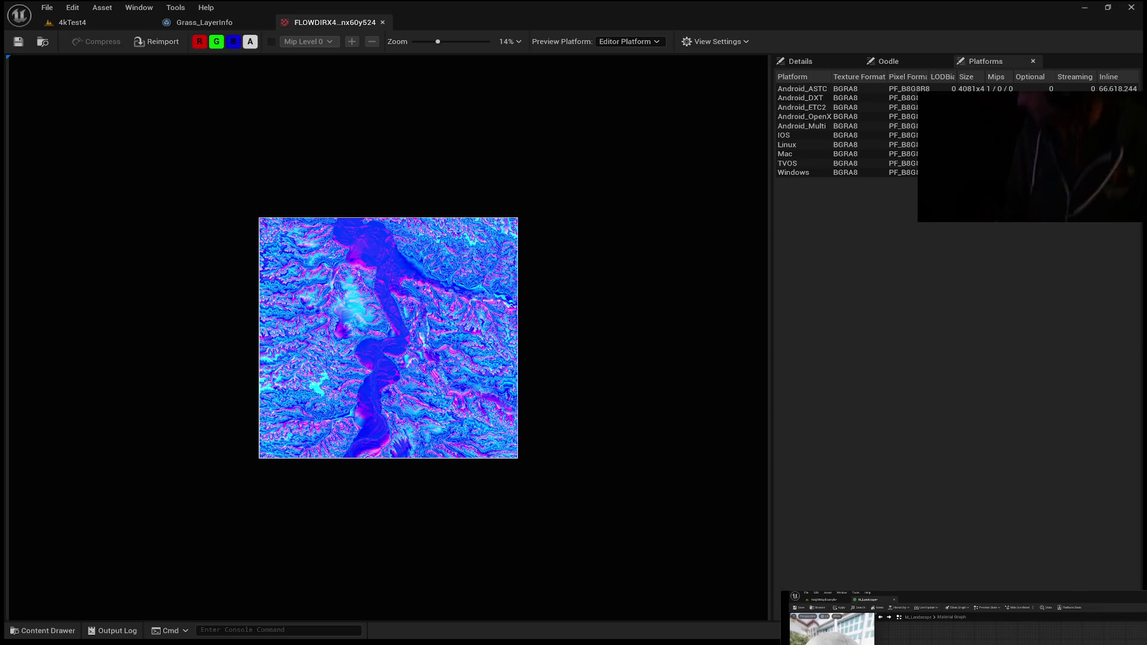
pyautogui.scroll(3, 388, 338)
pyautogui.scroll(2, 388, 337)
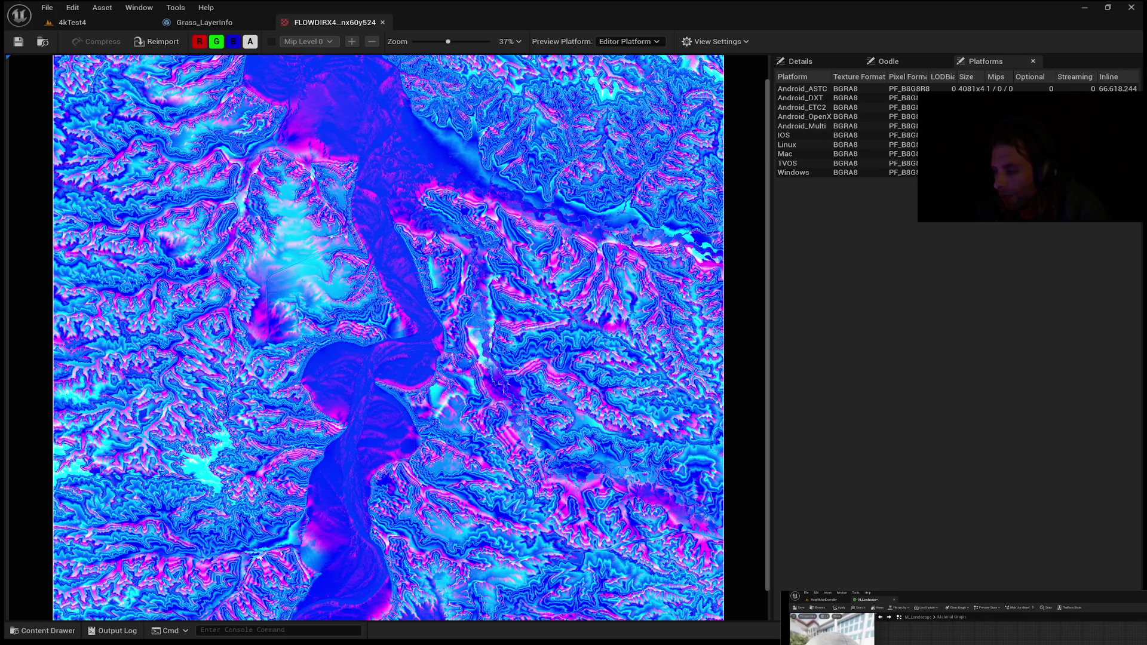
pyautogui.moveTo(250, 303)
pyautogui.mouseDown()
pyautogui.moveTo(251, 271)
pyautogui.moveTo(243, 313)
pyautogui.mouseUp()
pyautogui.scroll(10, 239, 335)
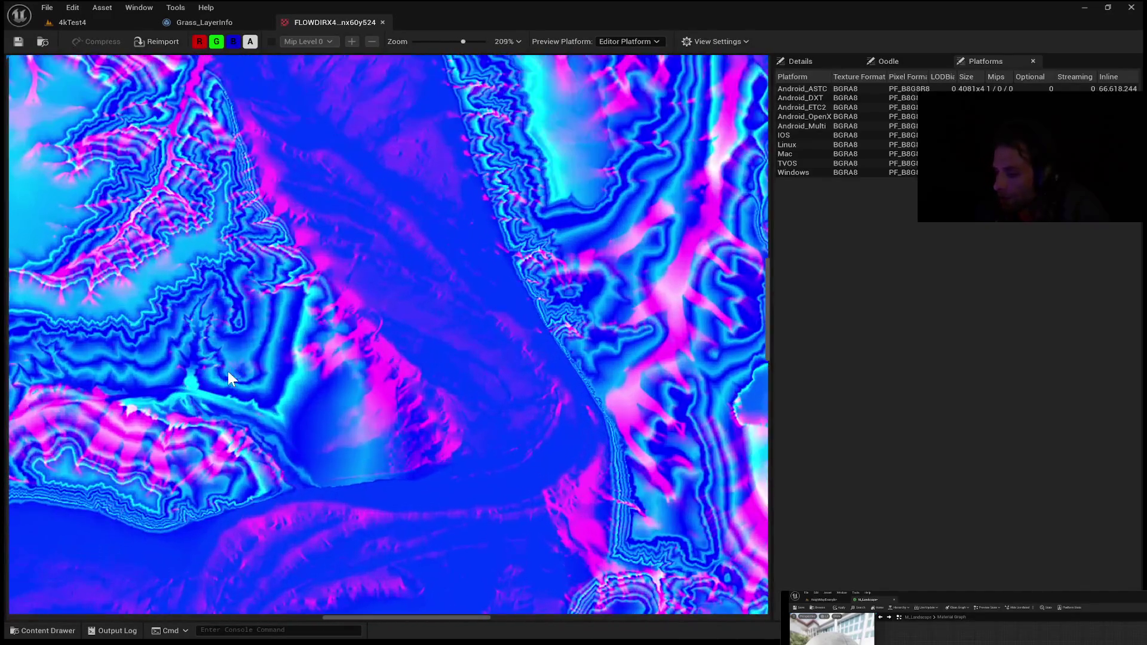
pyautogui.scroll(4, 230, 367)
pyautogui.scroll(-2, 229, 369)
pyautogui.moveTo(229, 369)
pyautogui.mouseDown()
pyautogui.moveTo(216, 366)
pyautogui.moveTo(586, 402)
pyautogui.moveTo(350, 376)
pyautogui.moveTo(413, 394)
pyautogui.mouseUp()
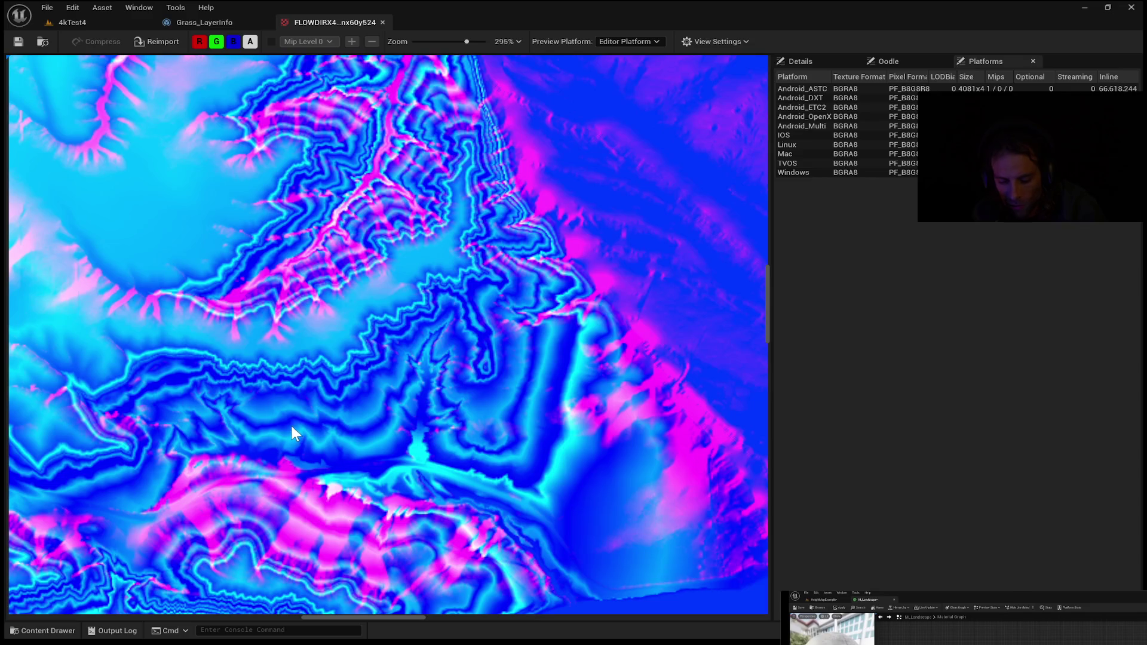
pyautogui.scroll(-6, 296, 388)
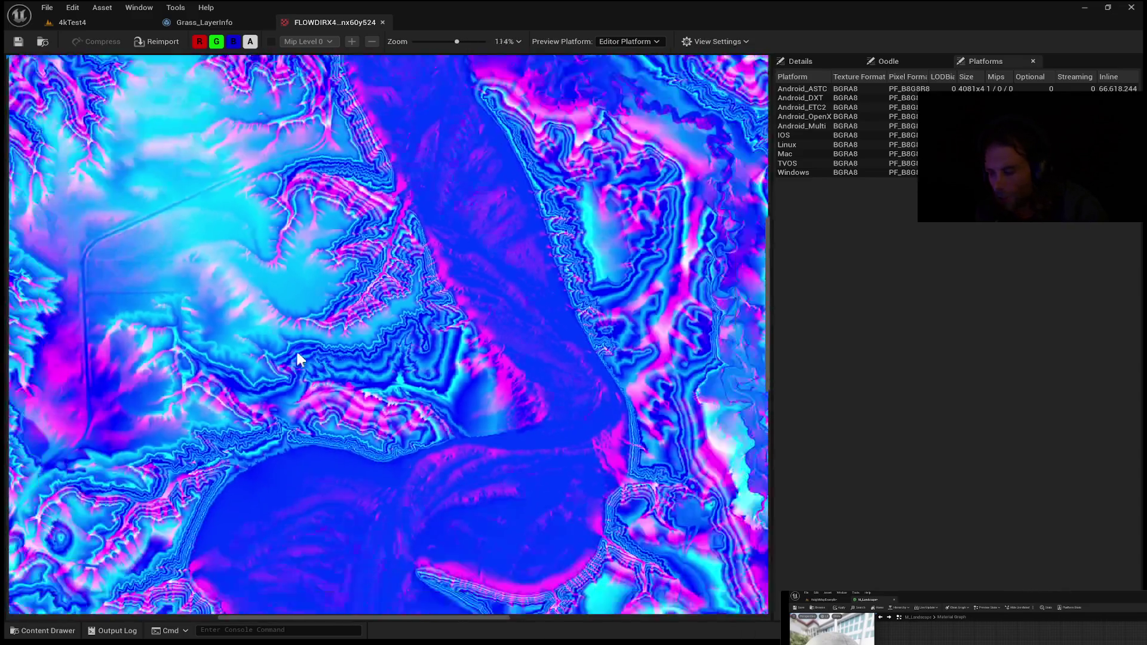
# Step: Toggle the R, G and B channels to view the red channel alone in grayscale
pyautogui.click(216, 41)
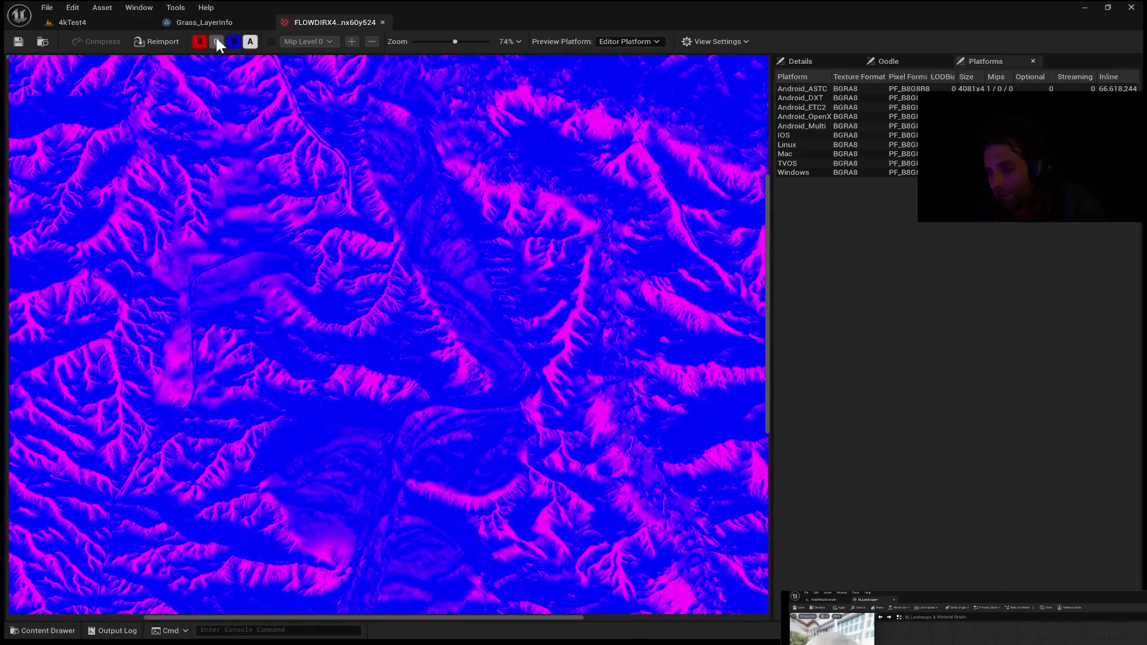
pyautogui.click(209, 41)
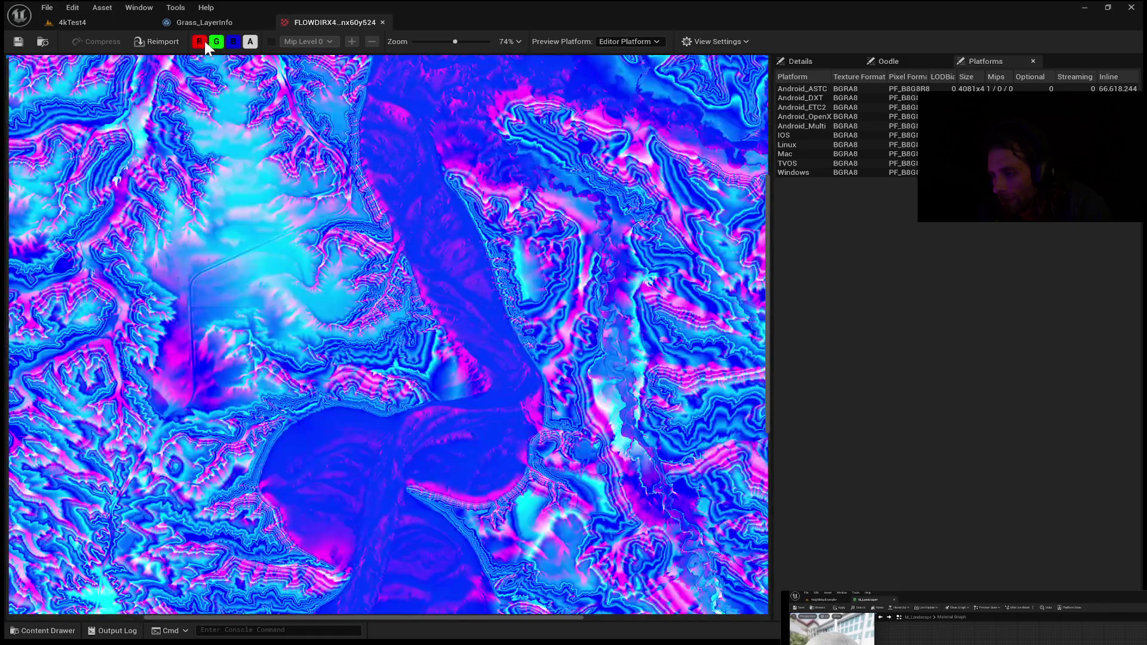
pyautogui.click(201, 41)
pyautogui.click(203, 39)
pyautogui.click(216, 41)
pyautogui.click(216, 41)
pyautogui.click(233, 41)
# Step: Isolate blue, then green alone in grayscale, and pan upward across the texture
pyautogui.click(217, 41)
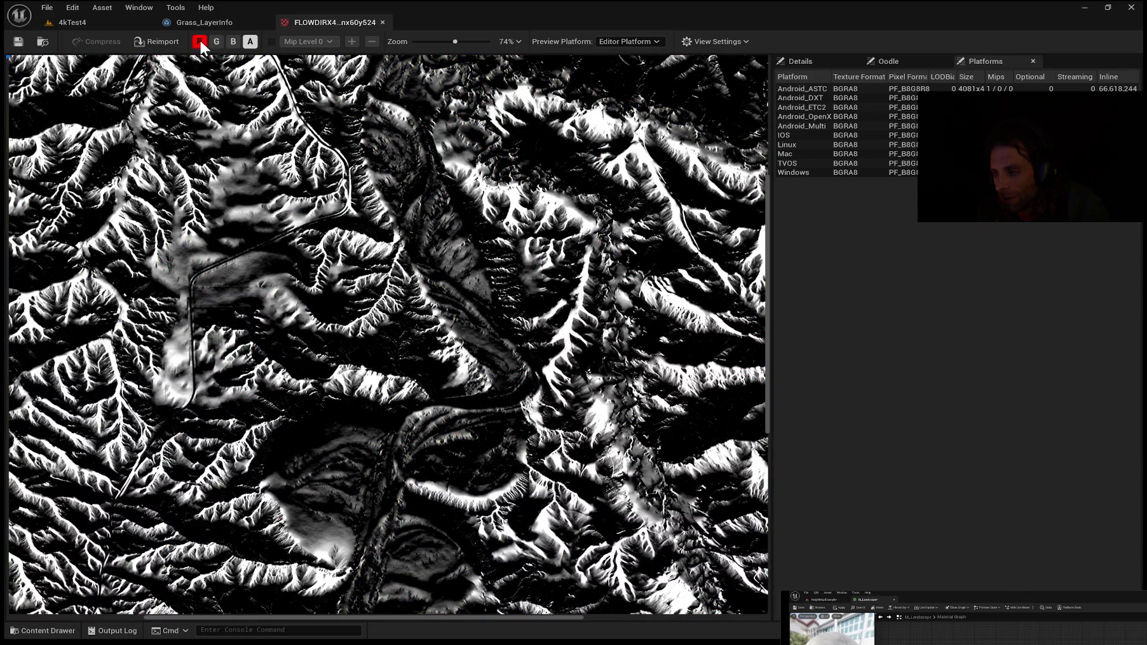
pyautogui.click(199, 41)
pyautogui.click(233, 41)
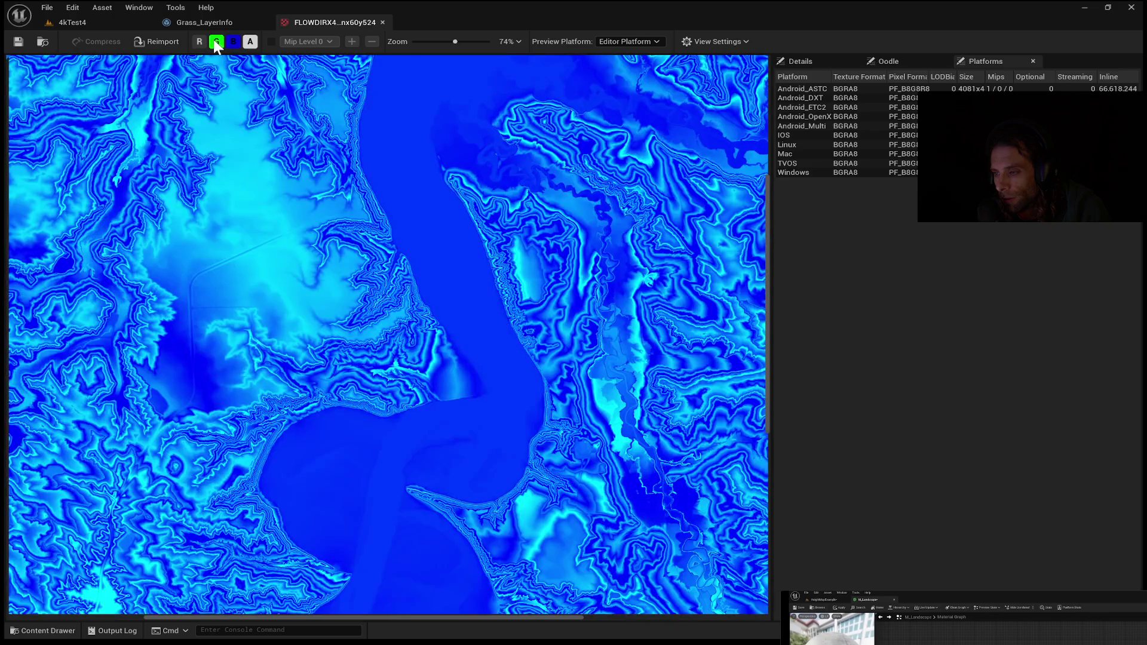
pyautogui.click(217, 41)
pyautogui.click(233, 40)
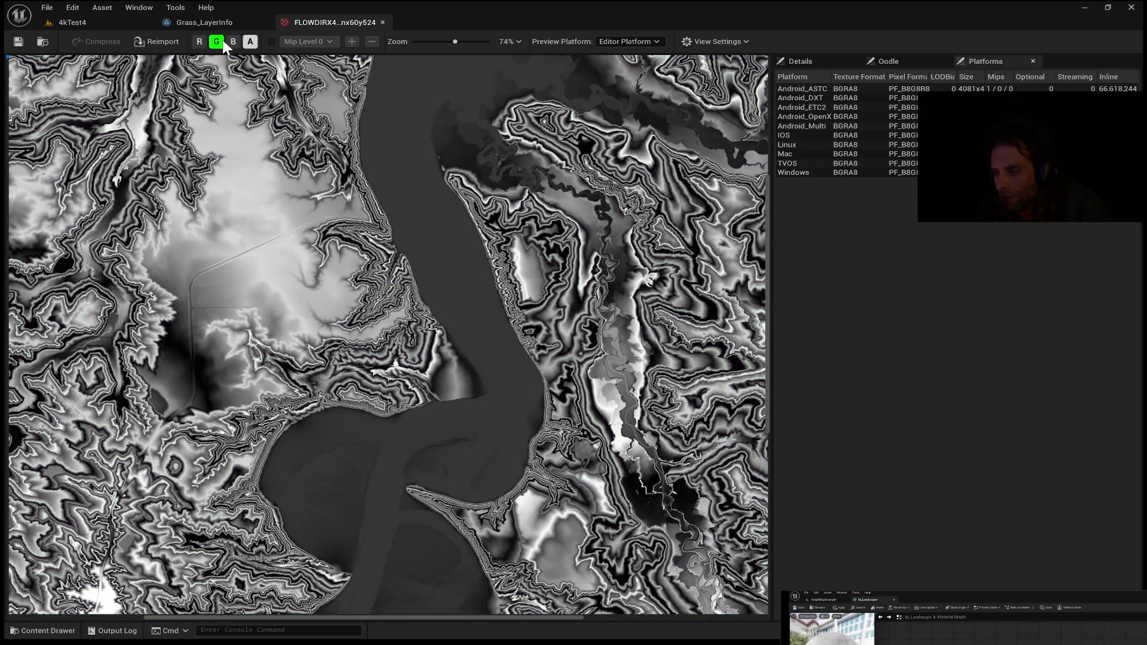
pyautogui.click(216, 42)
pyautogui.click(218, 40)
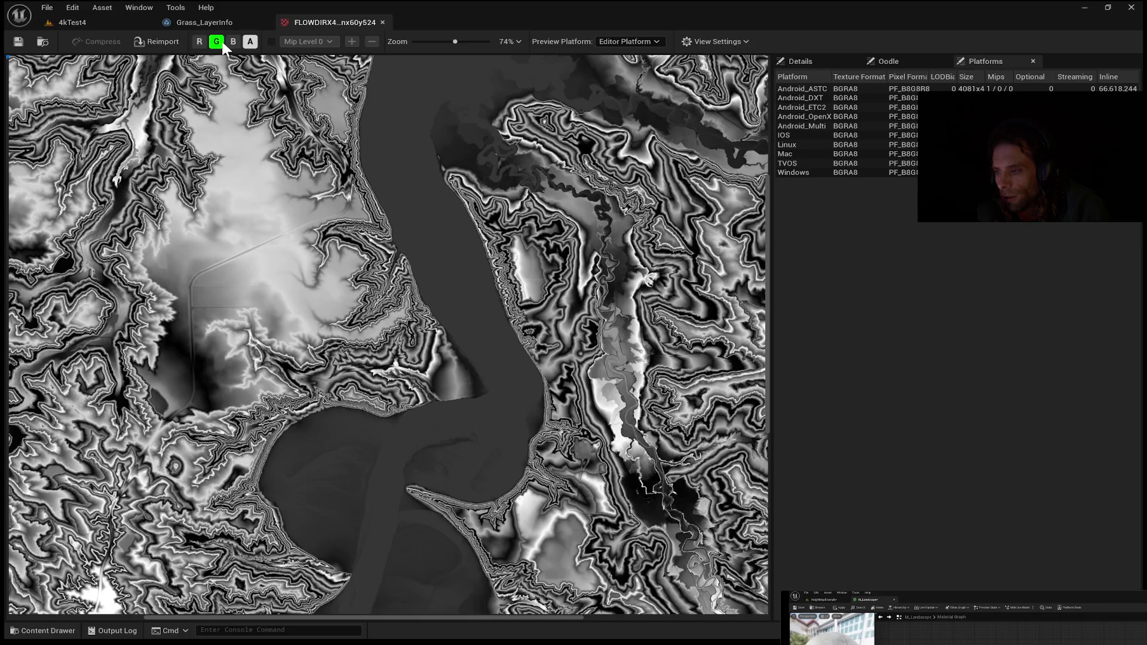
pyautogui.scroll(-5, 293, 236)
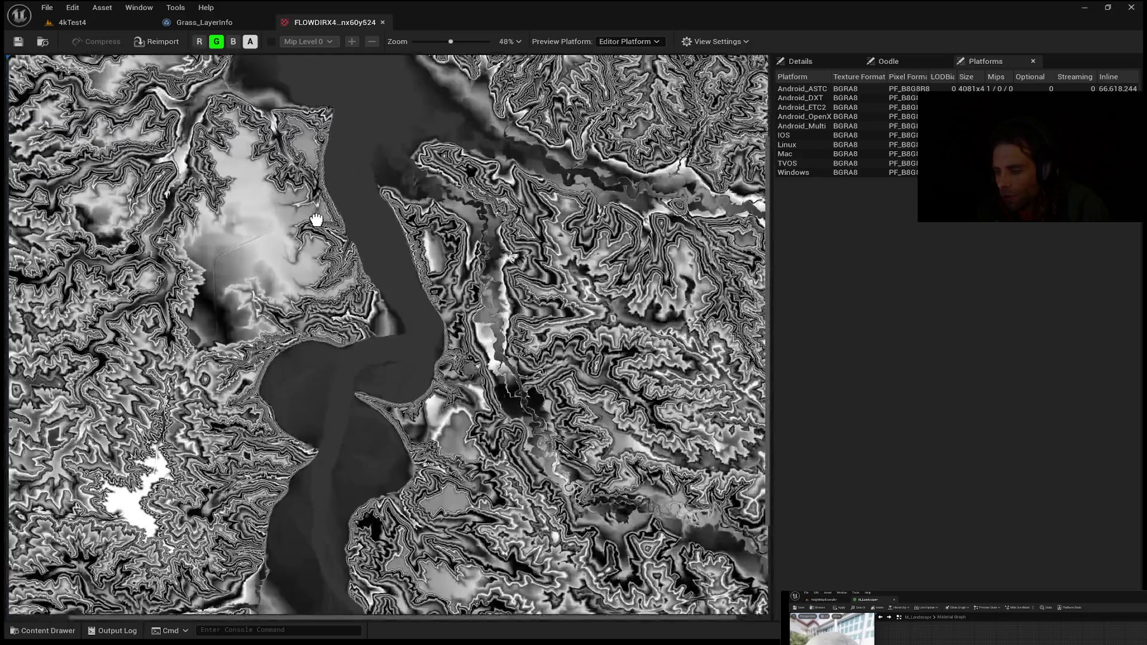
pyautogui.scroll(-1, 317, 219)
pyautogui.moveTo(317, 220); pyautogui.dragTo(287, 119)
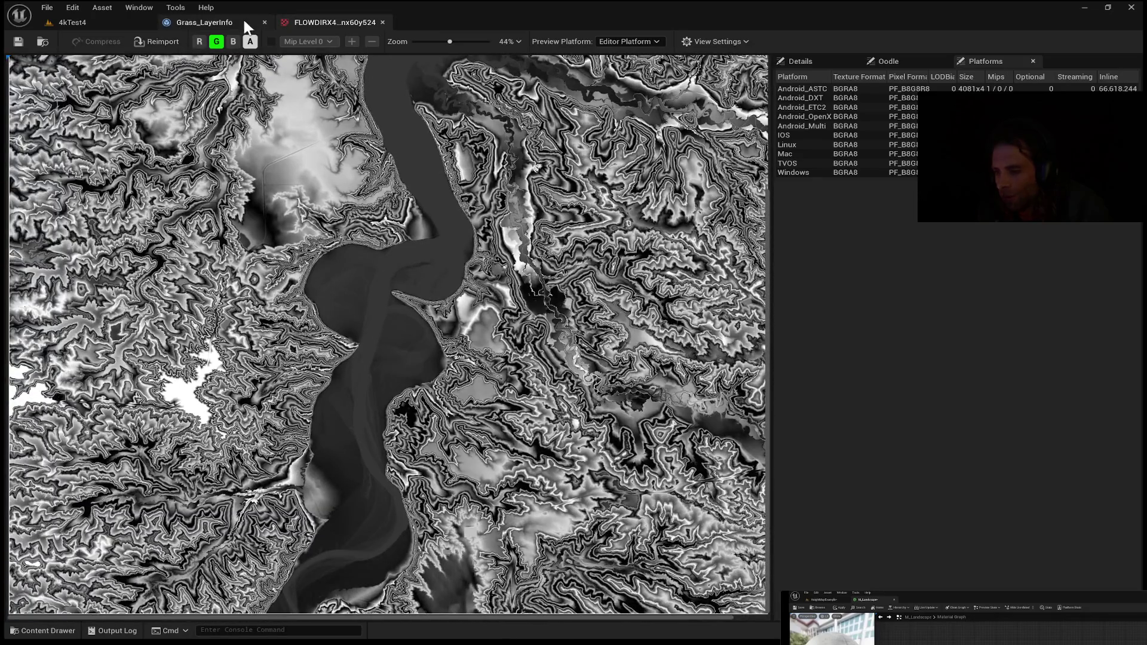
# Step: Re-enable blue alongside green, pan around the texture, then turn red back on for full color
pyautogui.click(233, 41)
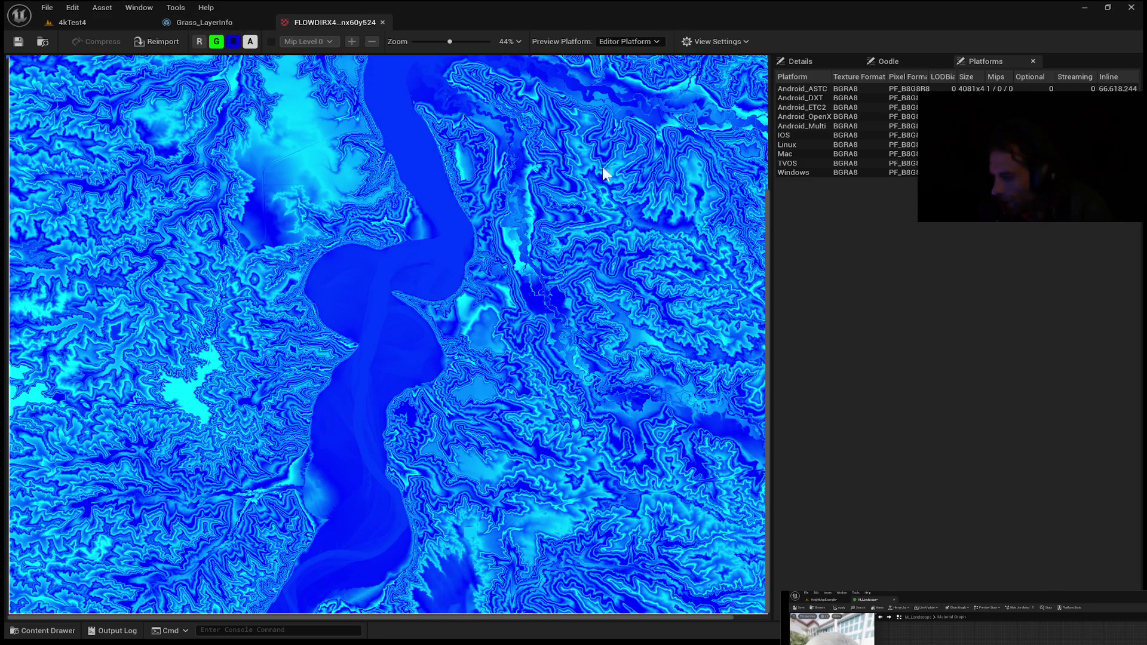
pyautogui.moveTo(764, 185); pyautogui.dragTo(782, 85)
pyautogui.moveTo(770, 70); pyautogui.dragTo(755, 243)
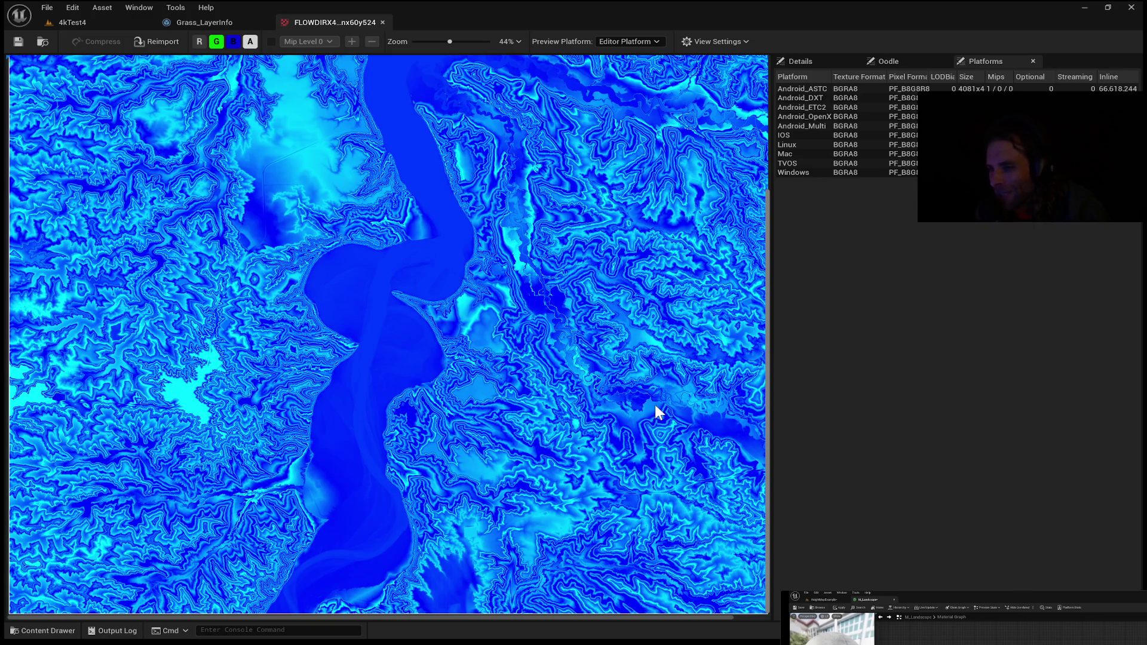
pyautogui.moveTo(693, 286)
pyautogui.mouseDown()
pyautogui.moveTo(789, 84)
pyautogui.moveTo(778, 122)
pyautogui.moveTo(780, 12)
pyautogui.mouseUp()
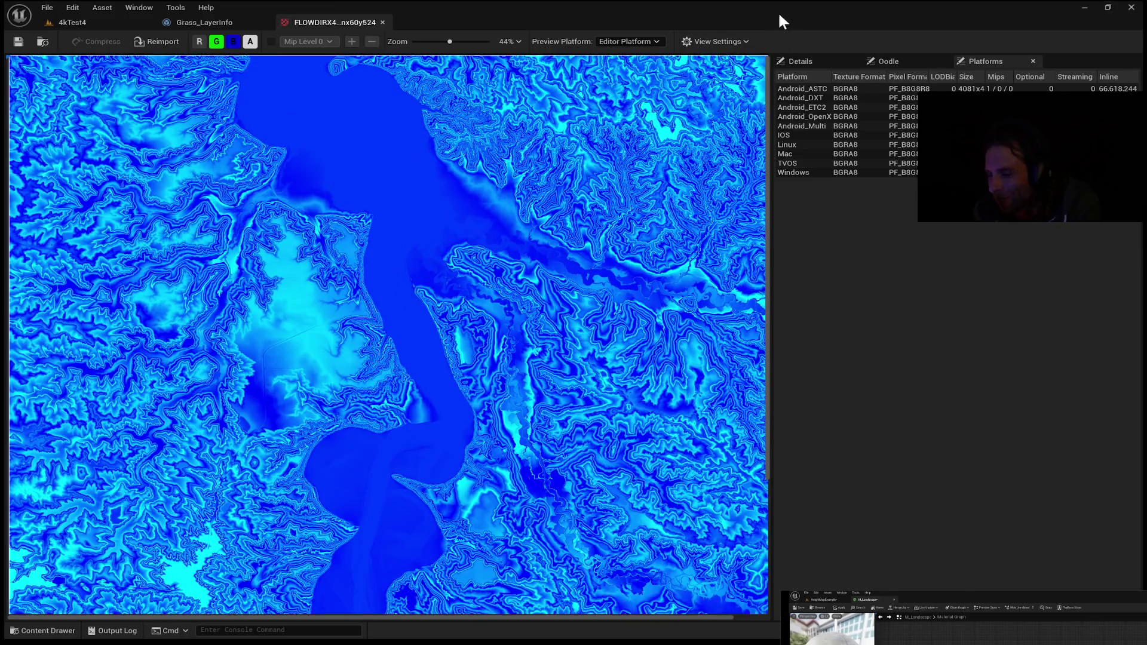
pyautogui.click(199, 41)
# Step: Zoom the FLOWDIRX4 preview to 88%, pan across its ridges, then hide the green channel
pyautogui.scroll(-3, 387, 222)
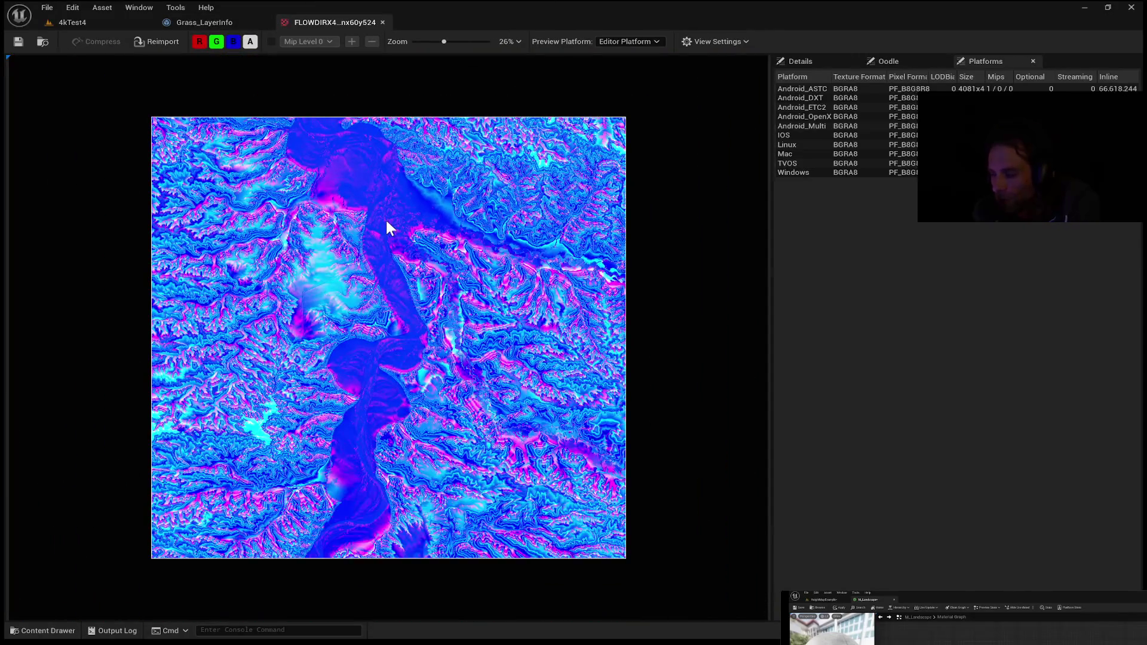
pyautogui.scroll(1, 387, 221)
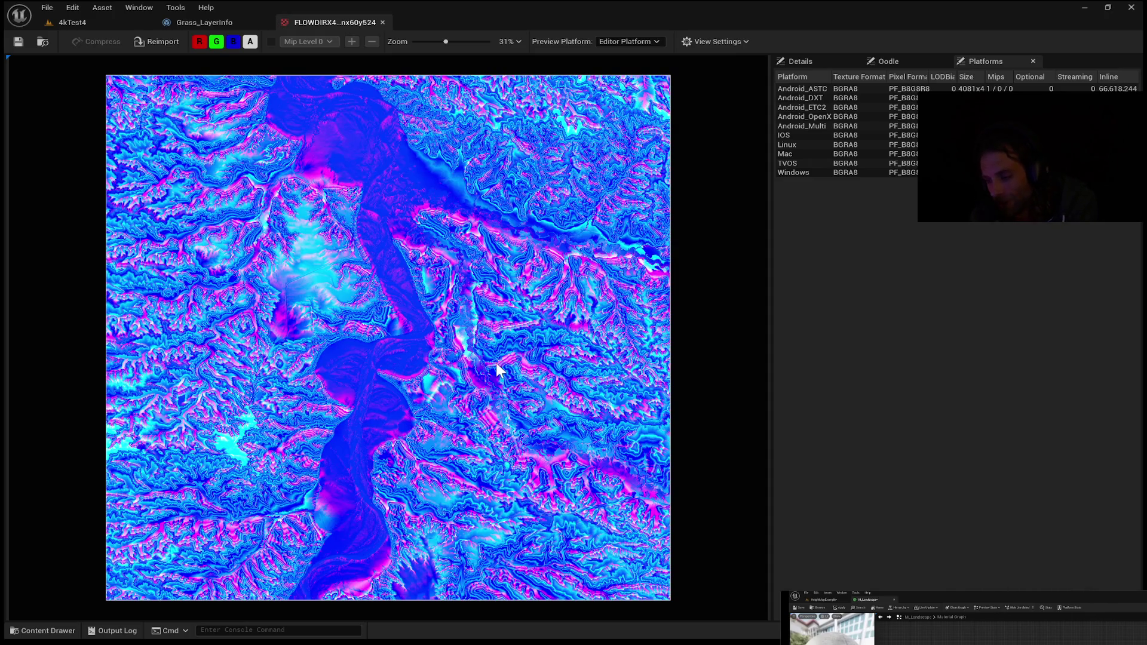
pyautogui.scroll(5, 420, 323)
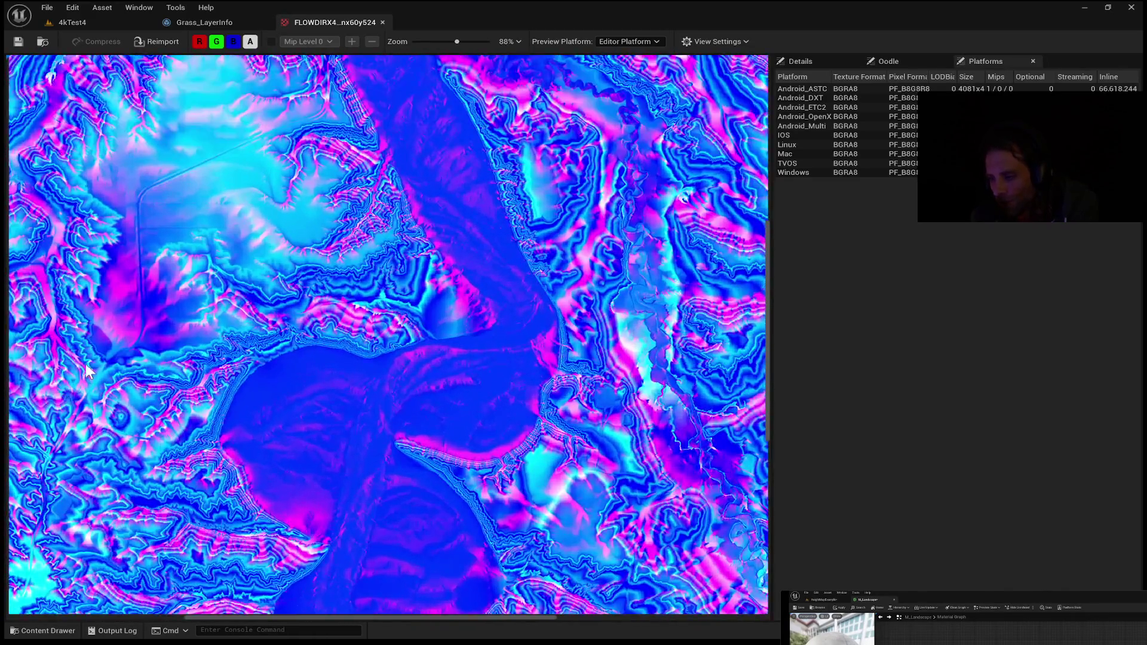
pyautogui.scroll(2, 510, 253)
pyautogui.moveTo(520, 233)
pyautogui.mouseDown()
pyautogui.moveTo(357, 282)
pyautogui.moveTo(490, 234)
pyautogui.mouseUp()
pyautogui.moveTo(512, 325)
pyautogui.mouseDown()
pyautogui.moveTo(568, 277)
pyautogui.moveTo(562, 245)
pyautogui.mouseUp()
pyautogui.moveTo(236, 310); pyautogui.dragTo(237, 333)
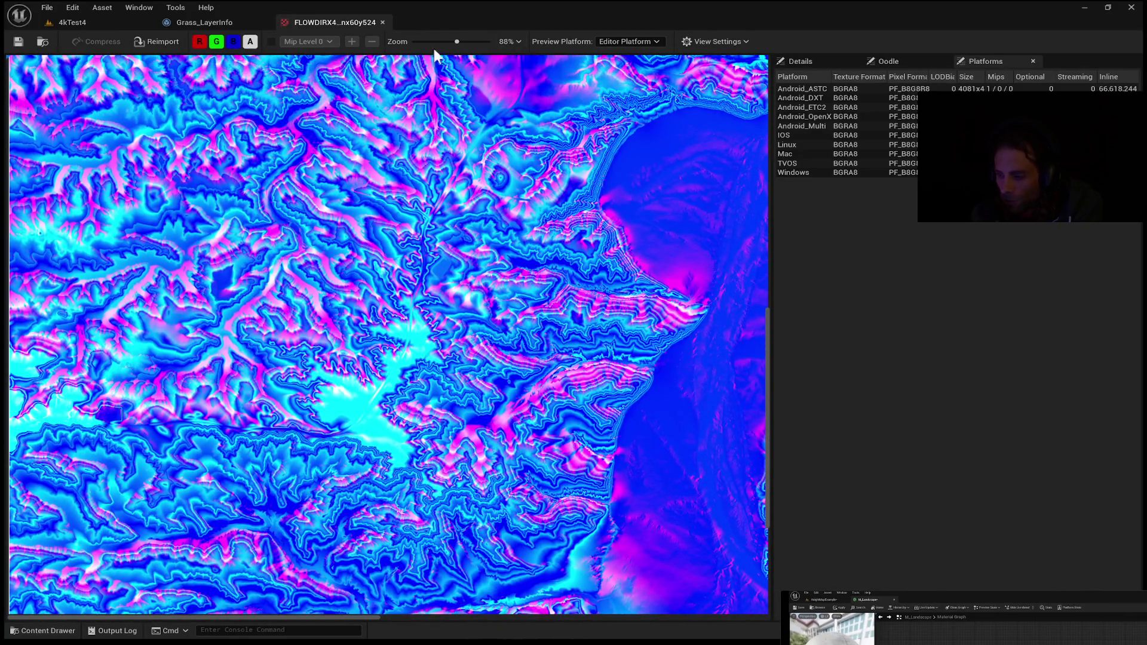
pyautogui.click(217, 42)
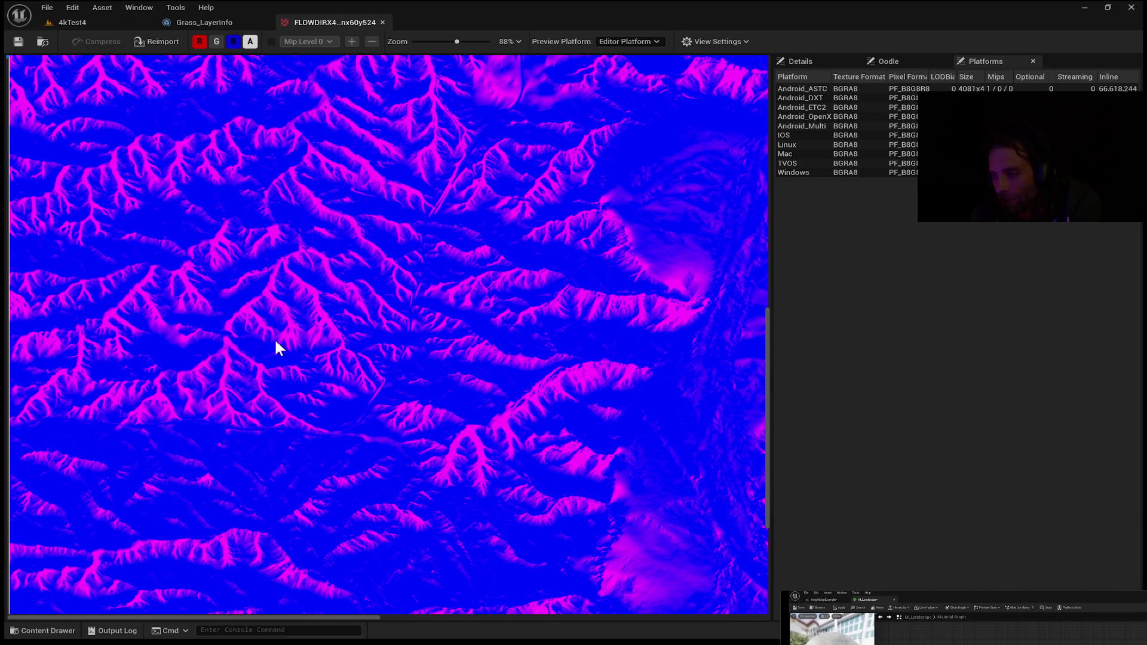
# Step: Zoom the red-and-blue-only preview out and back in to view the magenta ridges
pyautogui.scroll(-6, 336, 312)
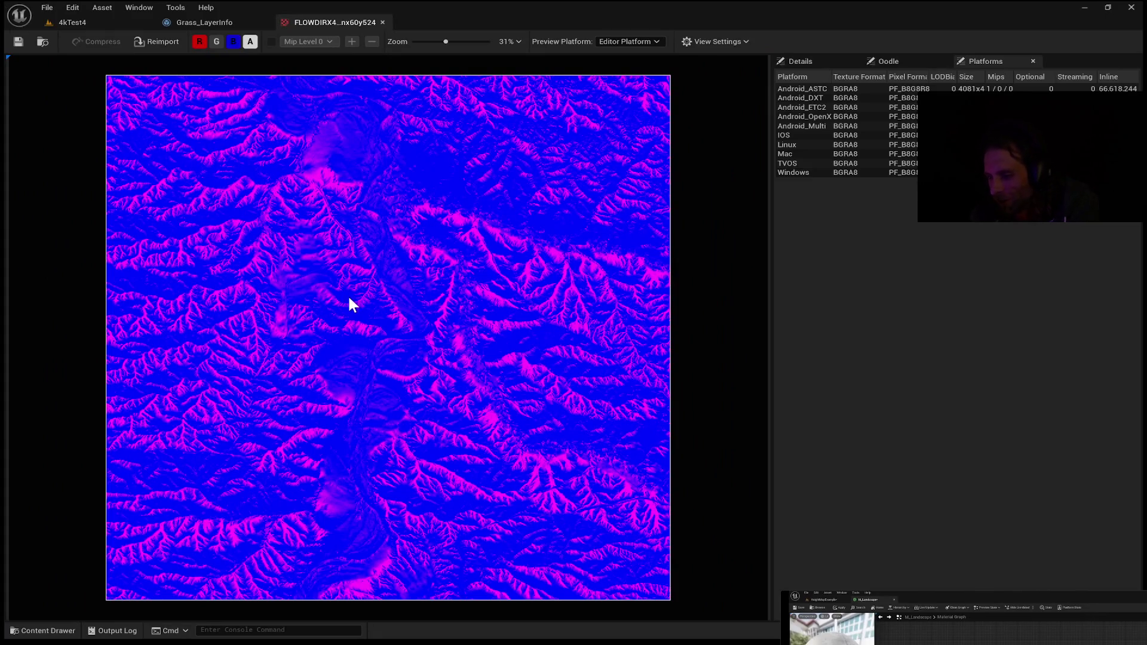
pyautogui.scroll(1, 348, 296)
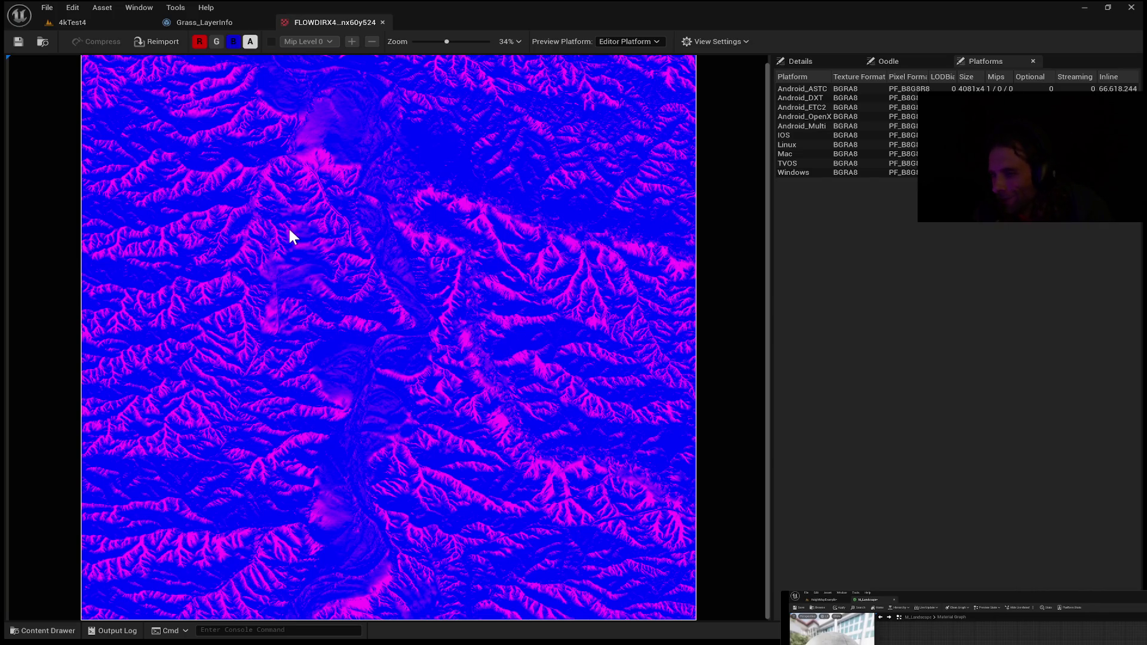
pyautogui.scroll(1, 240, 233)
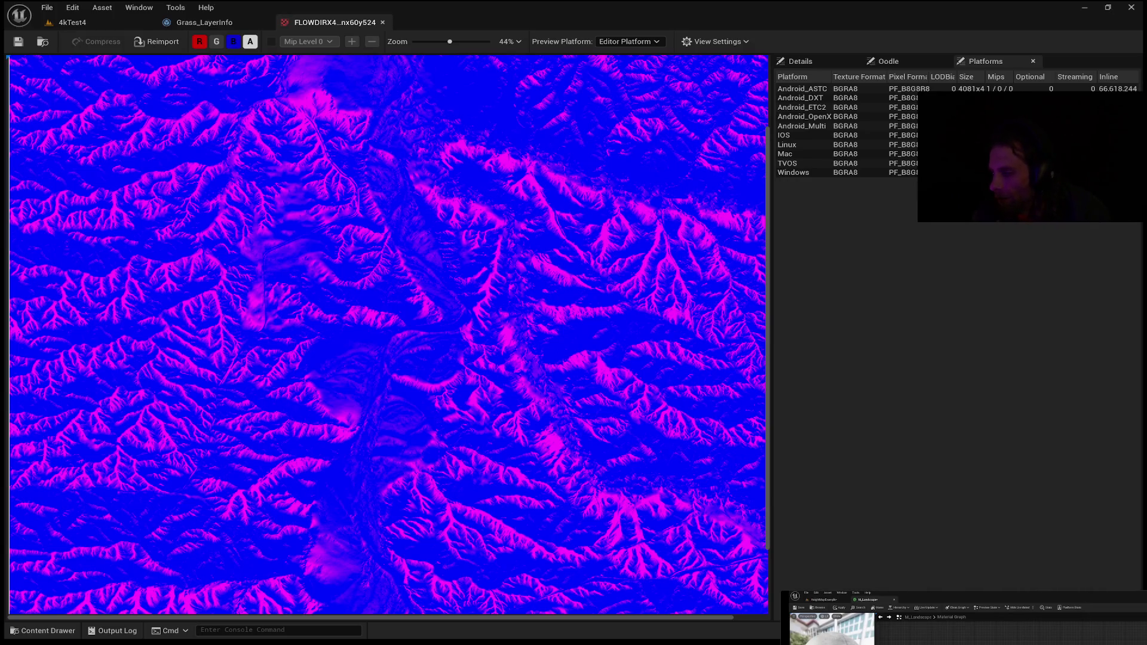
pyautogui.scroll(-3, 388, 338)
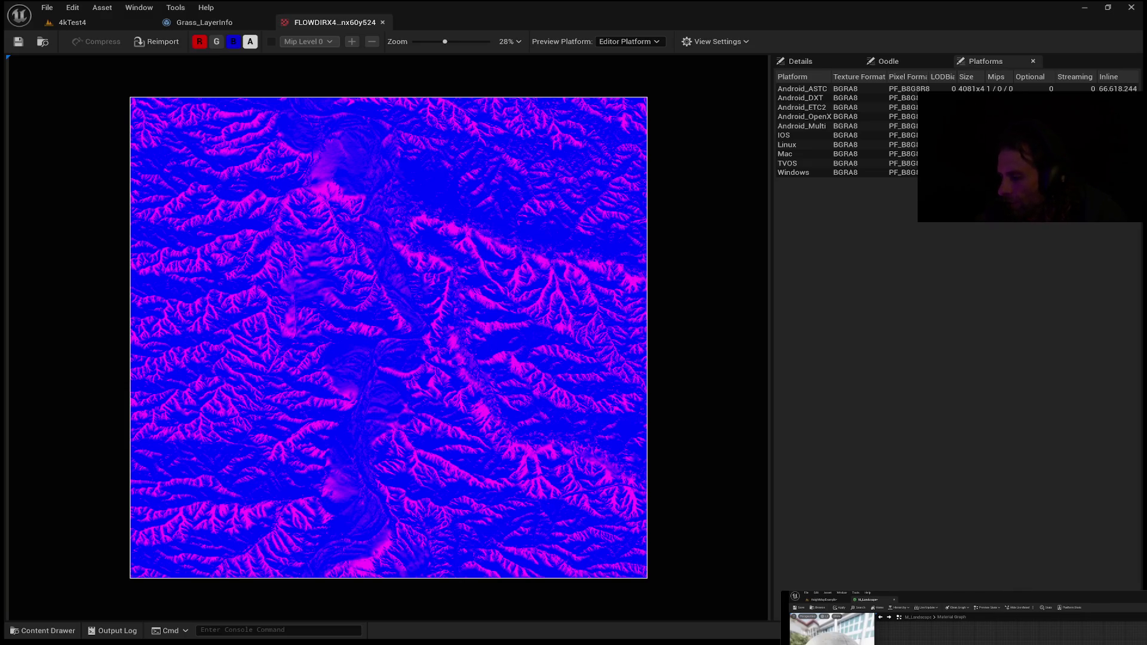
pyautogui.scroll(5, 389, 338)
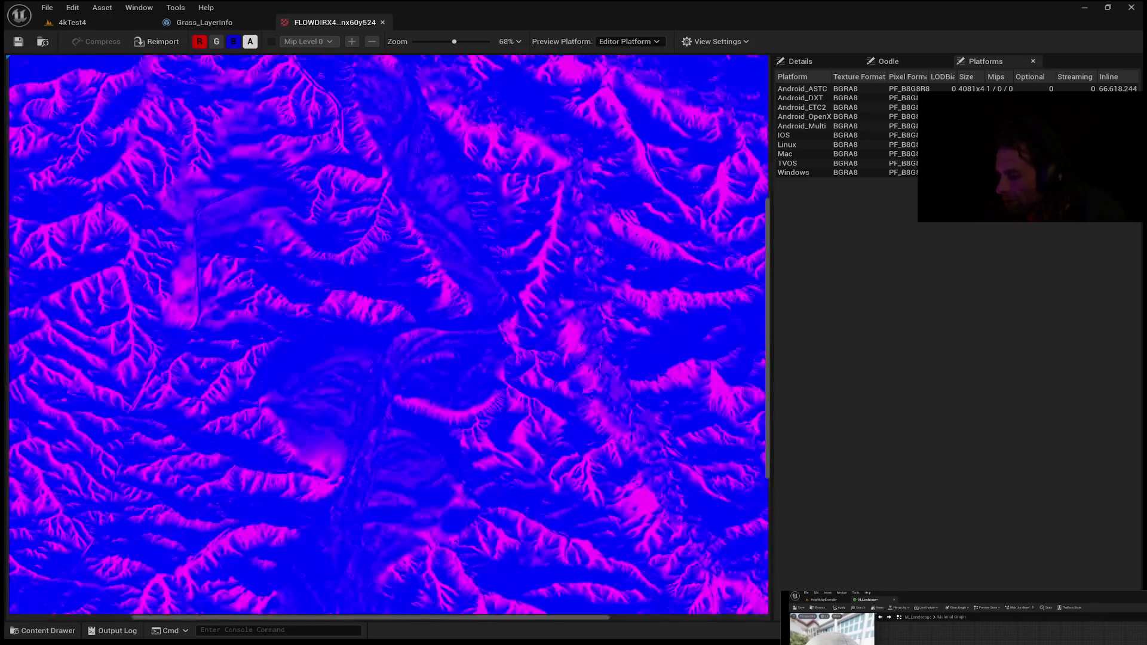
pyautogui.scroll(-4, 388, 334)
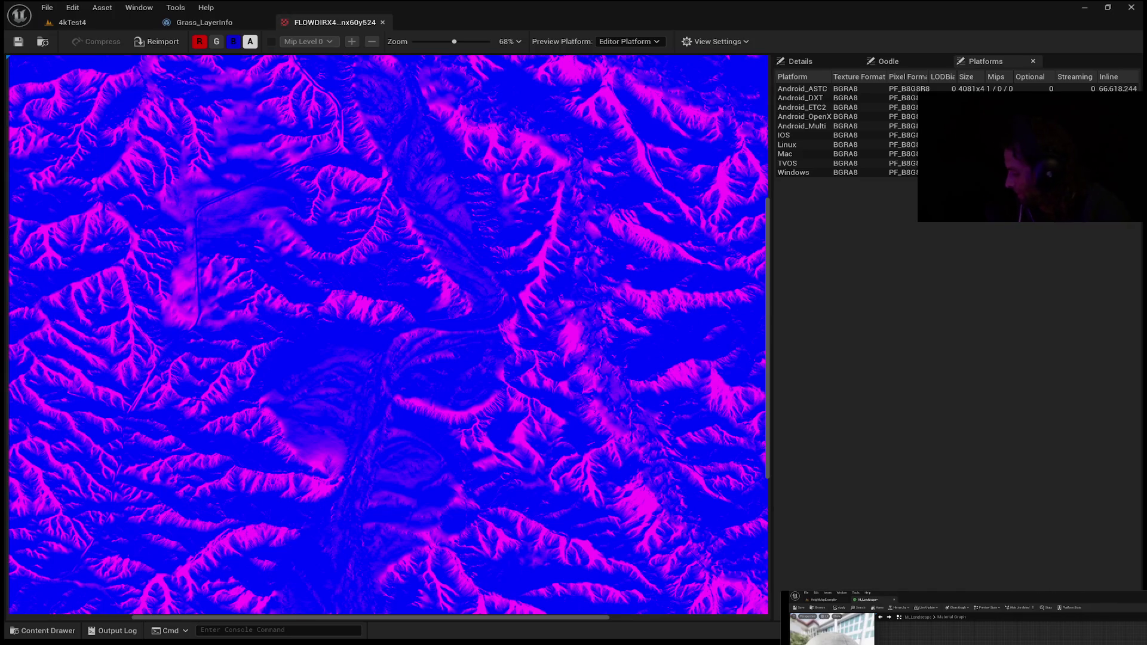
pyautogui.scroll(-5, 388, 338)
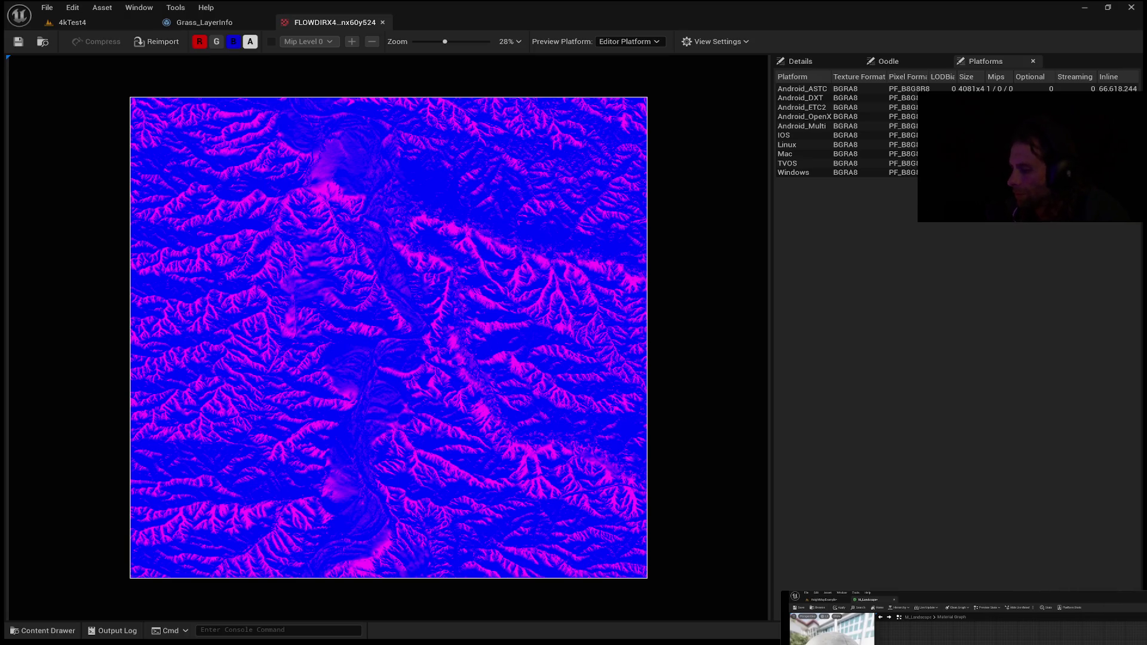
pyautogui.click(73, 22)
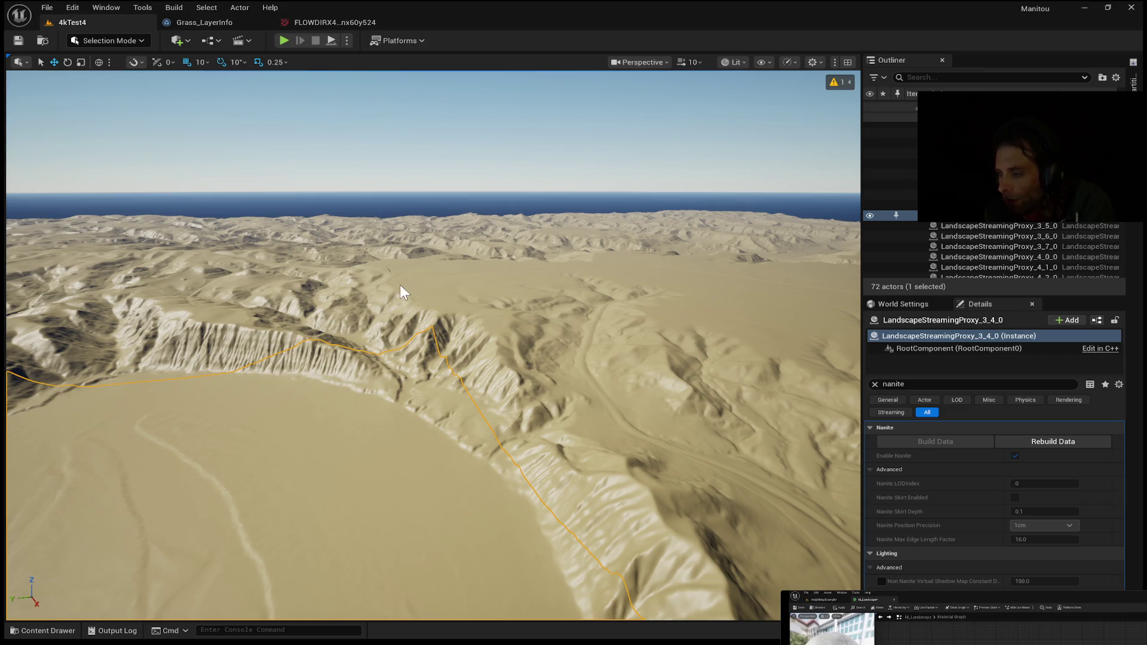
# Step: Enter Landscape Mode and re-enable the green channel in the FLOWDIRX4 texture preview
pyautogui.hotkey('shift', '2')
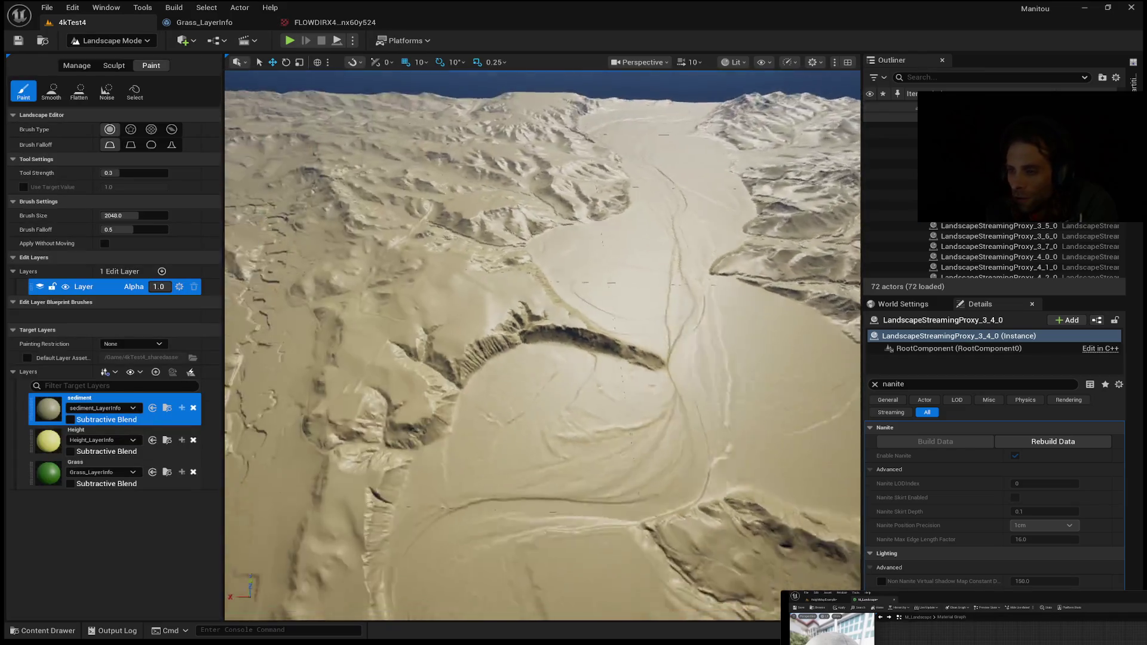
pyautogui.scroll(-1, 74, 408)
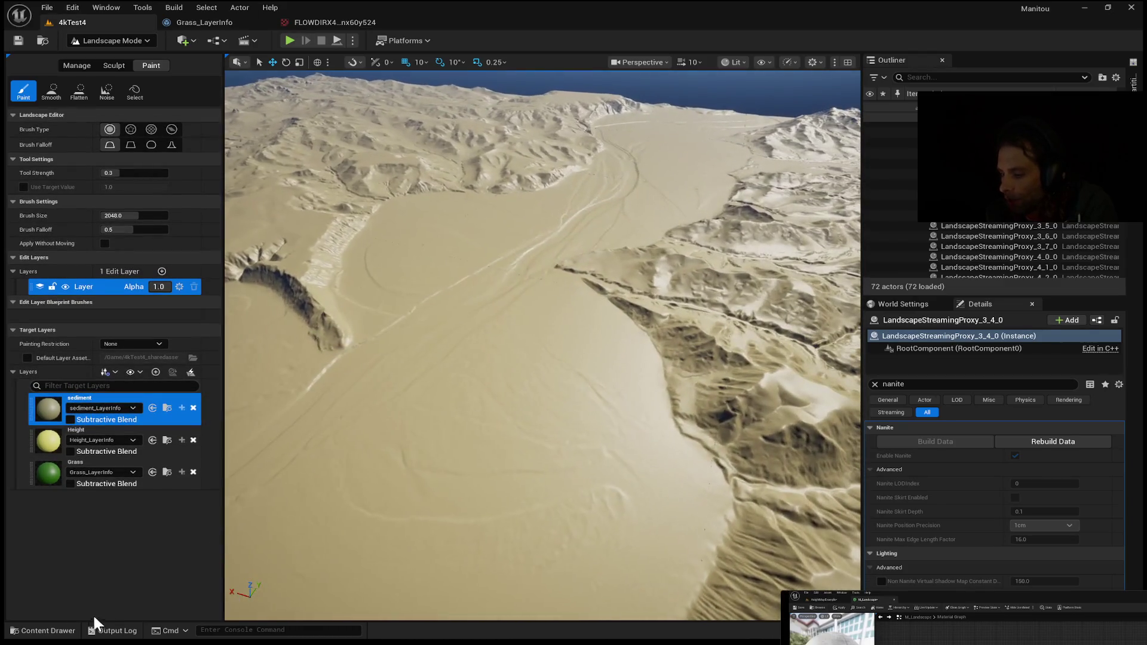
pyautogui.click(347, 24)
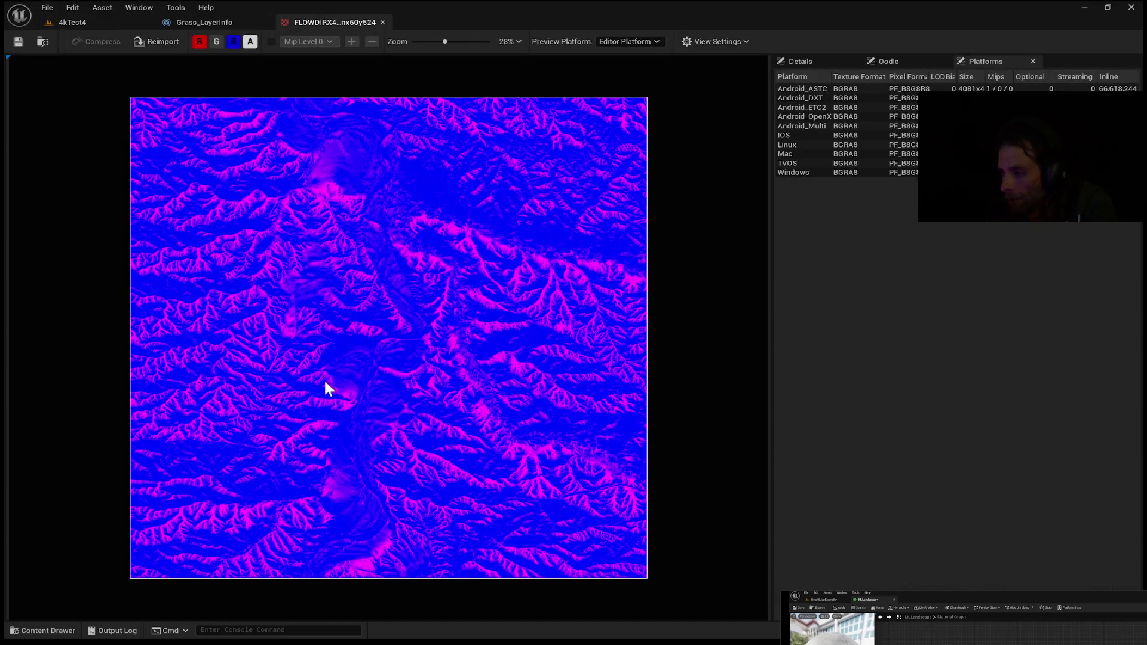
pyautogui.click(212, 43)
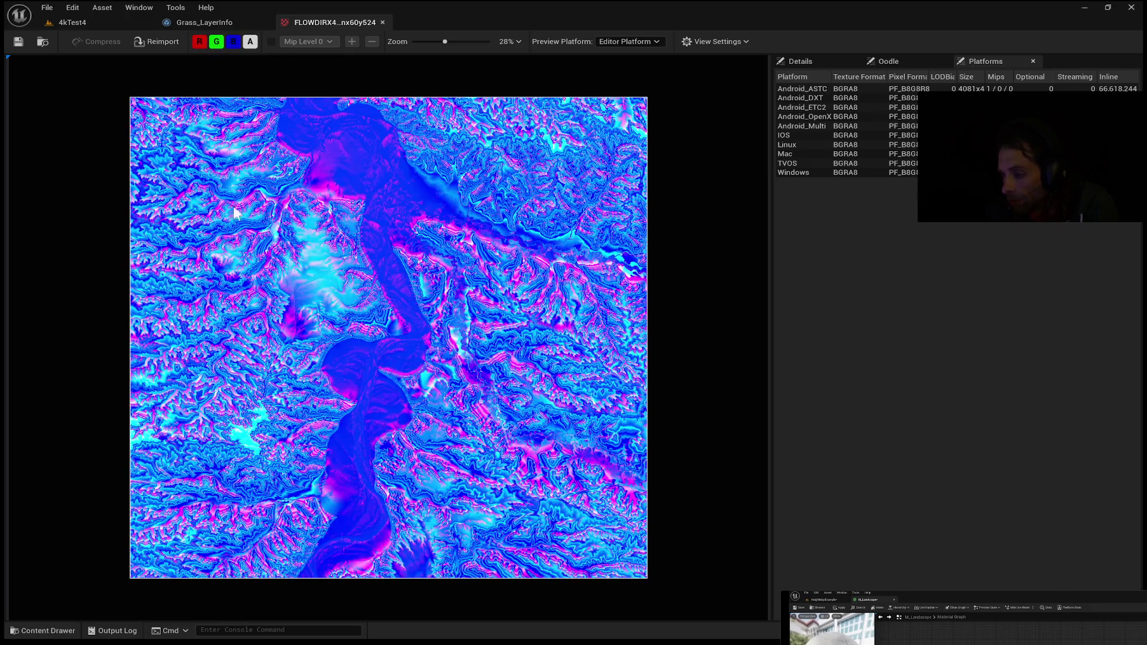
# Step: Check the Grass layer info, then in 4kTest4 make Height active and switch to Manage mode
pyautogui.click(176, 22)
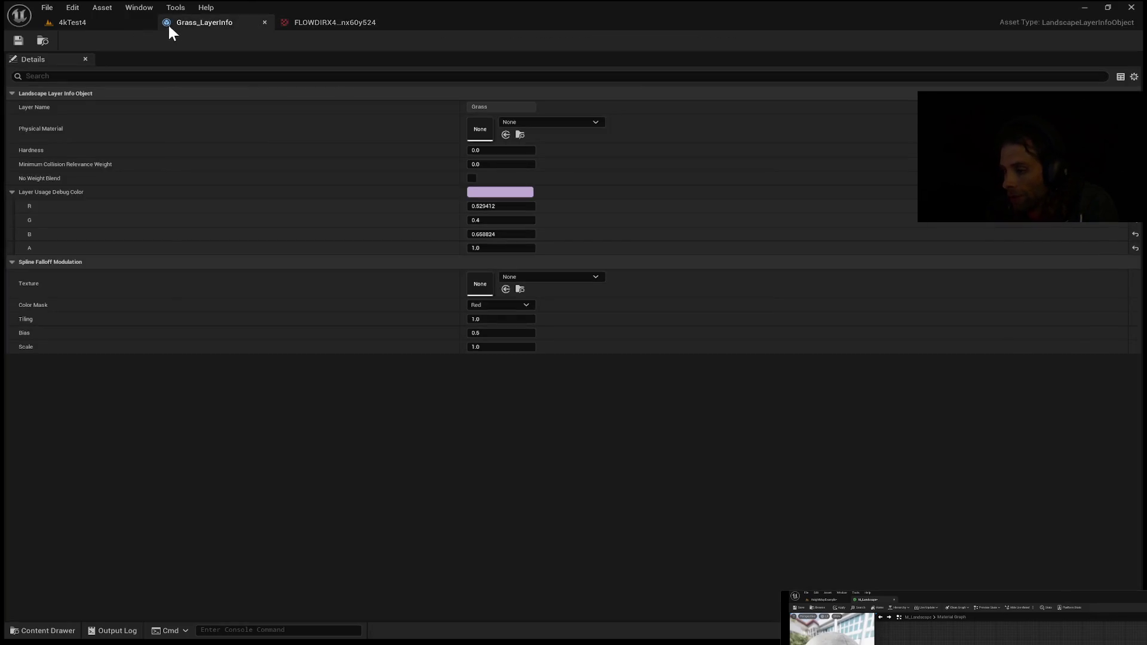
pyautogui.click(76, 23)
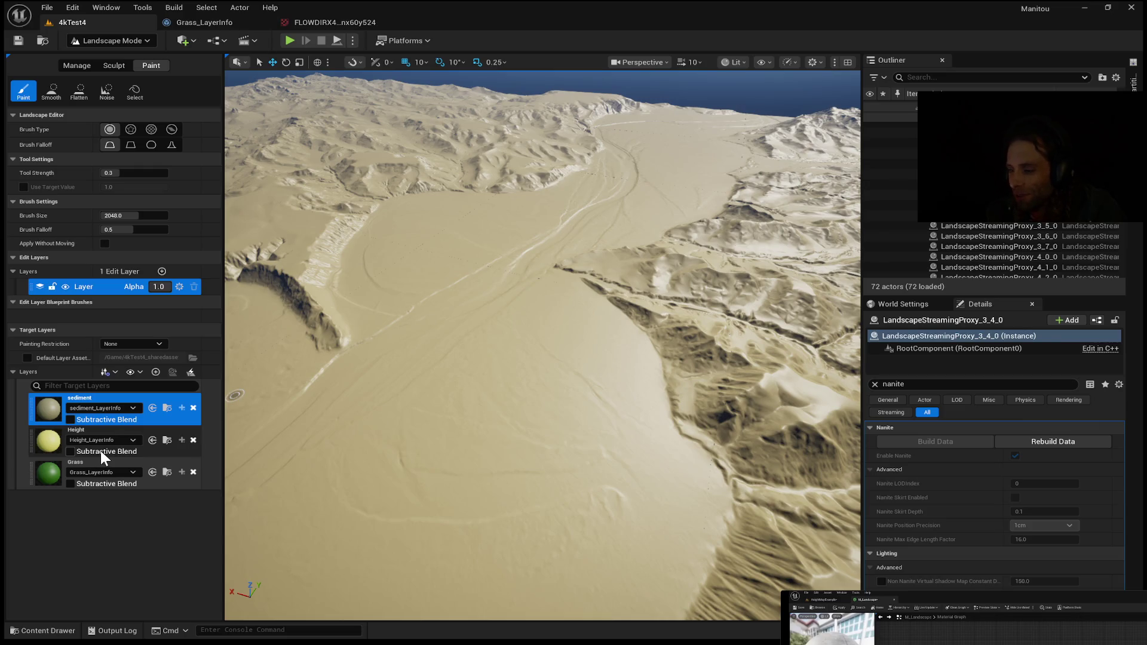
pyautogui.click(160, 451)
pyautogui.hotkey('shift', '1')
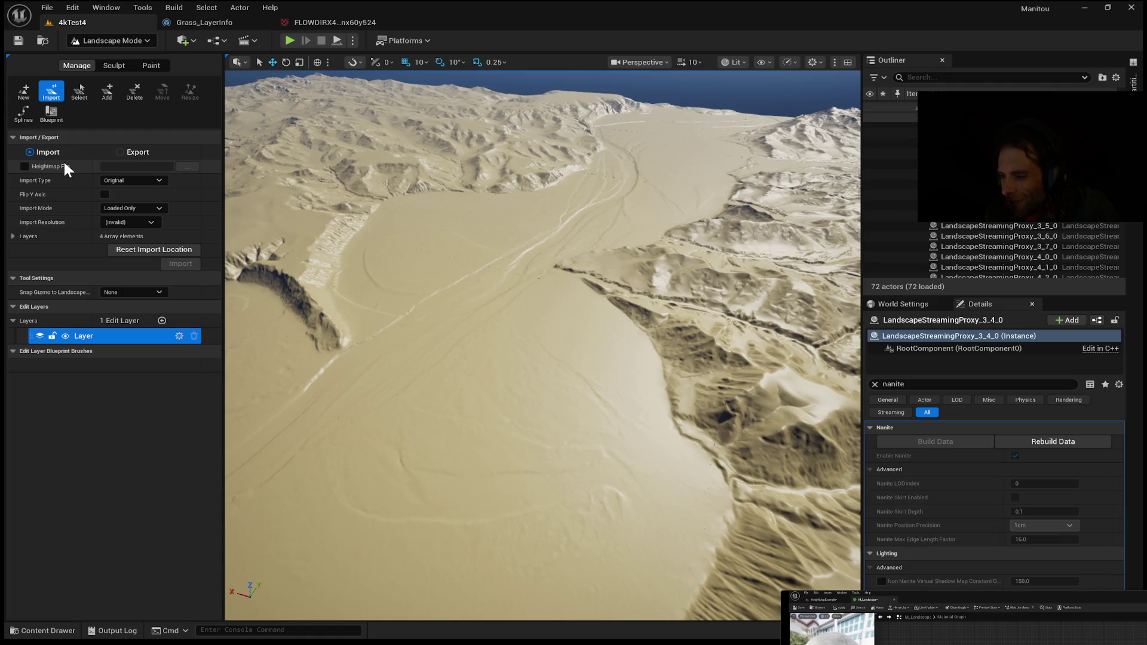
# Step: Tick the Heightmap File option in the Import panel
pyautogui.click(25, 167)
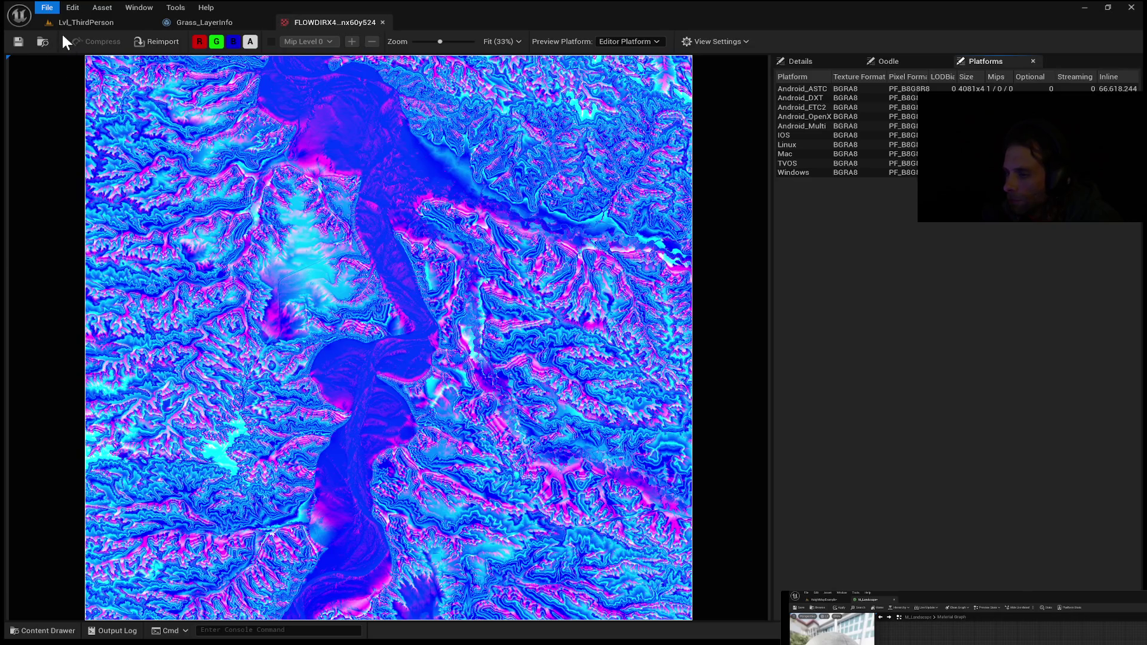
# Step: Switch from Lvl_ThirdPerson back to the 4kTest4 level with the eroded desert terrain
pyautogui.click(100, 21)
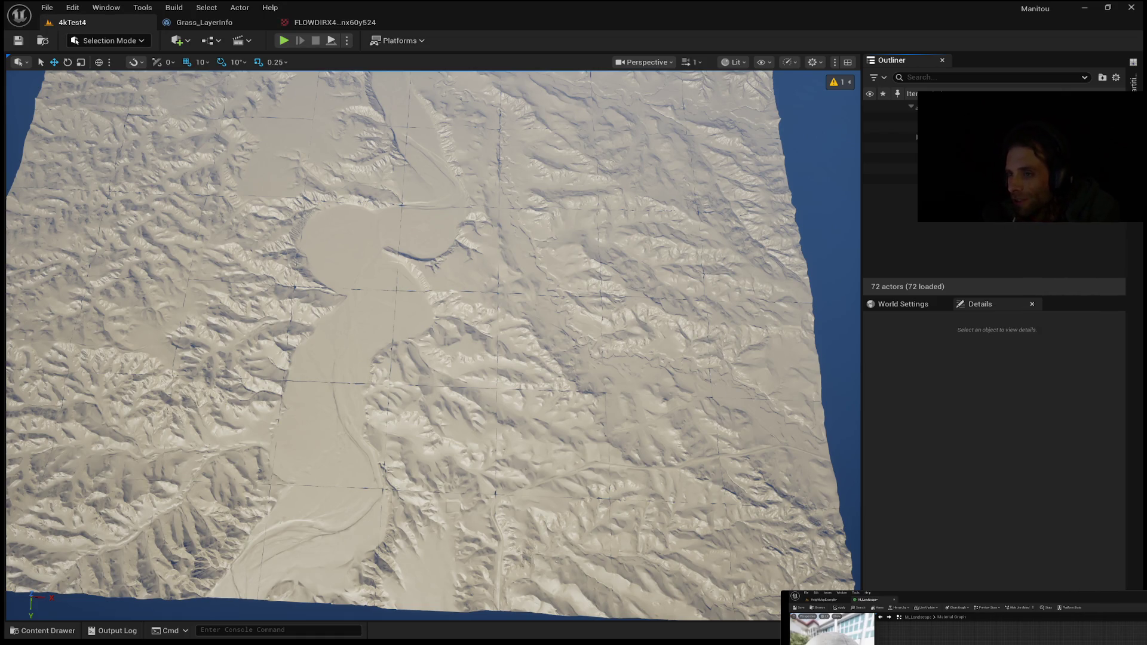
# Step: Frame the ridges and horizon over the basin, then start Play in Editor with Alt+P
pyautogui.moveTo(569, 387); pyautogui.dragTo(570, 387)
pyautogui.scroll(5, 570, 387)
pyautogui.scroll(1, 569, 387)
pyautogui.moveTo(488, 413); pyautogui.dragTo(488, 413)
pyautogui.click(604, 392)
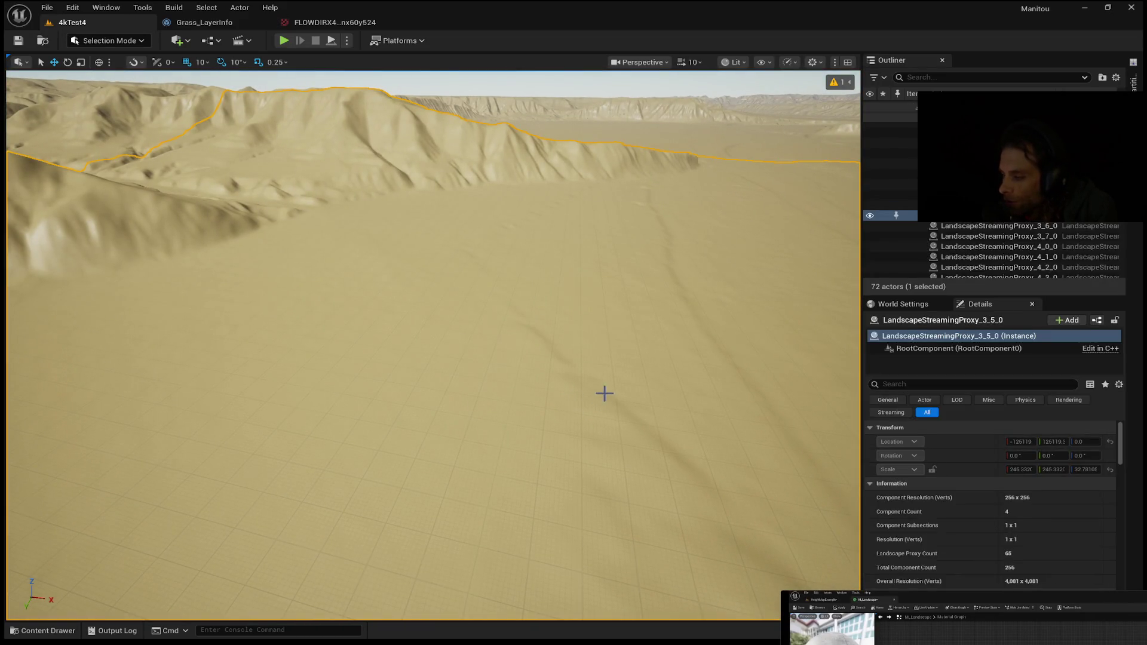
pyautogui.hotkey('alt', 'p')
pyautogui.moveTo(433, 345)
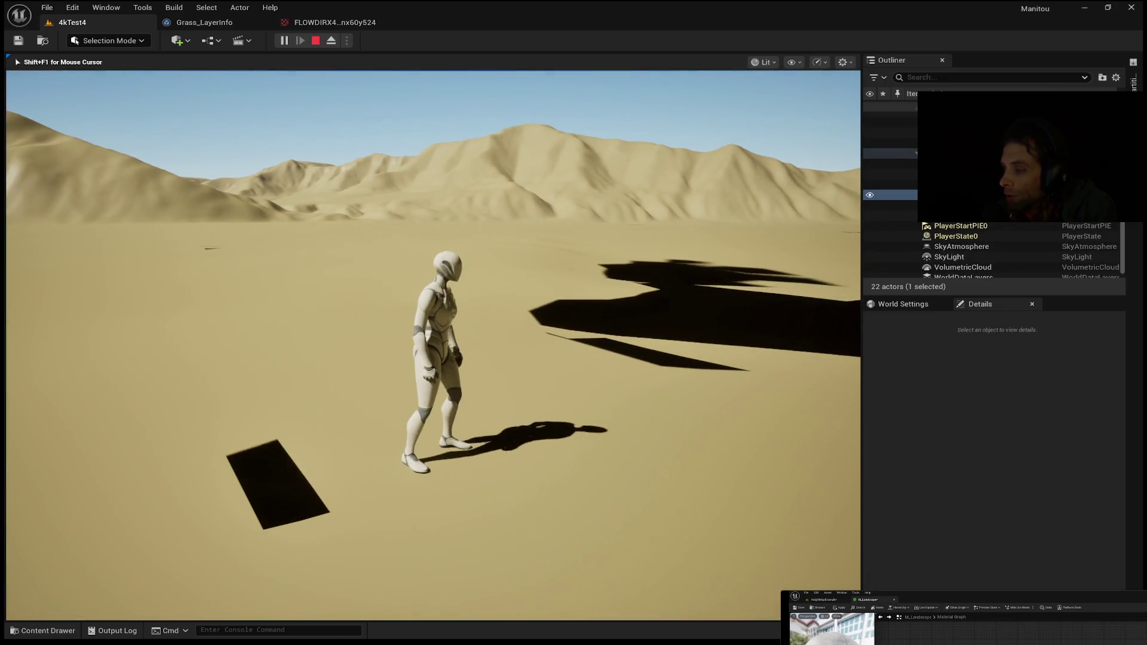
# Step: Return focus to the running game view beside the badlands reference photo
pyautogui.click(514, 266)
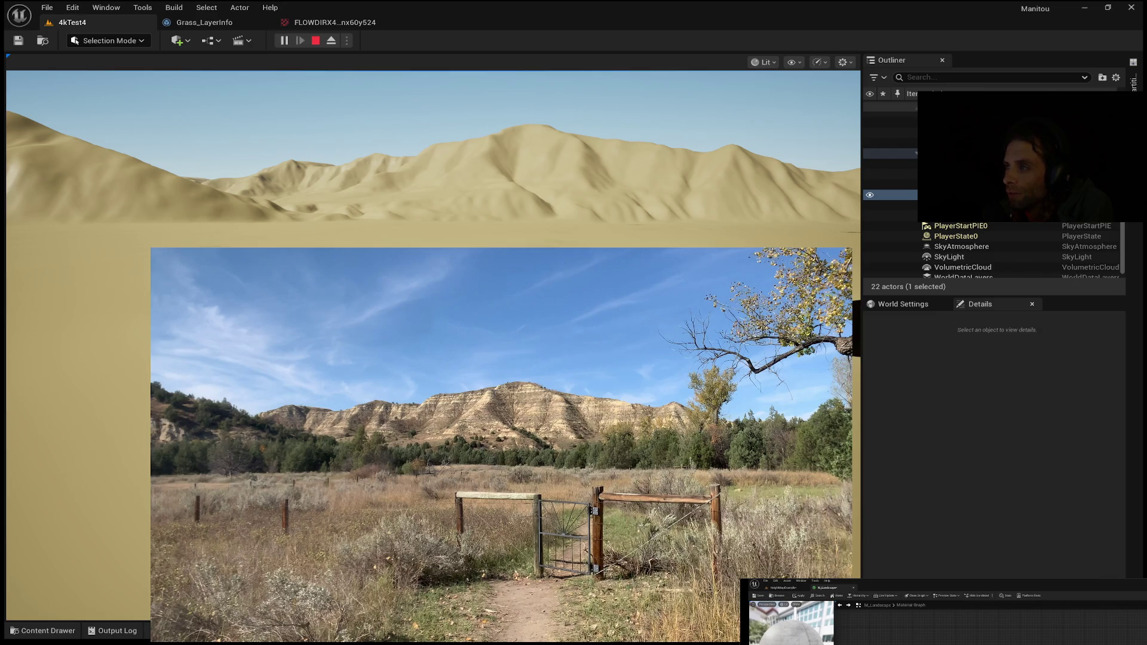
# Step: Refocus the play session and walk the character forward toward the dunes
pyautogui.click(430, 150)
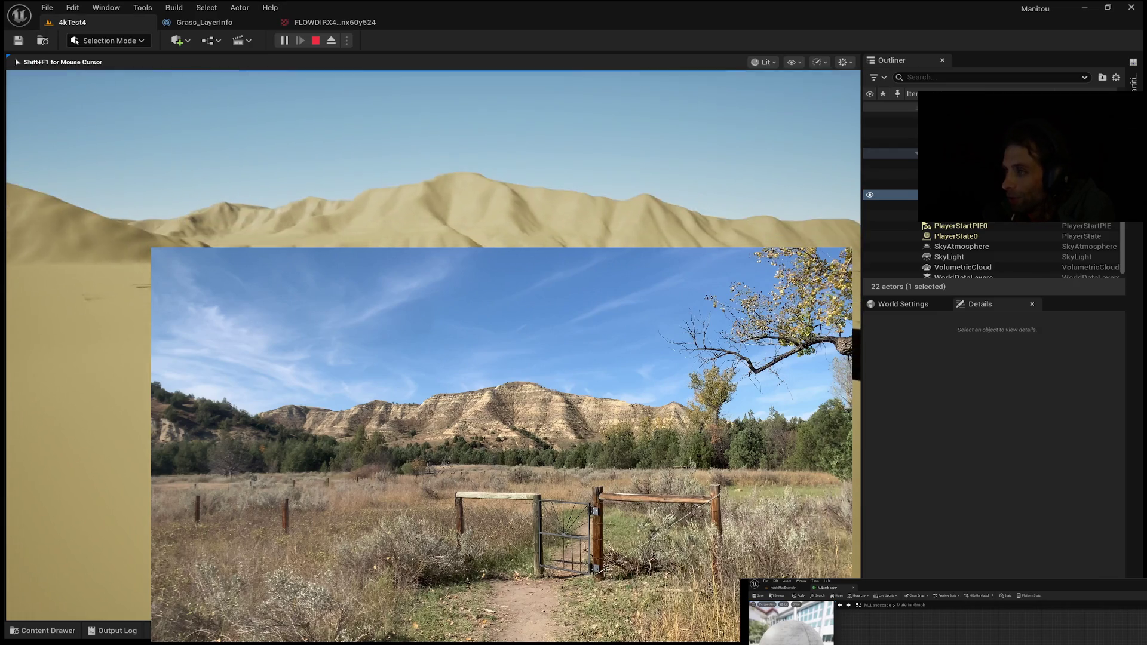
pyautogui.press('w')
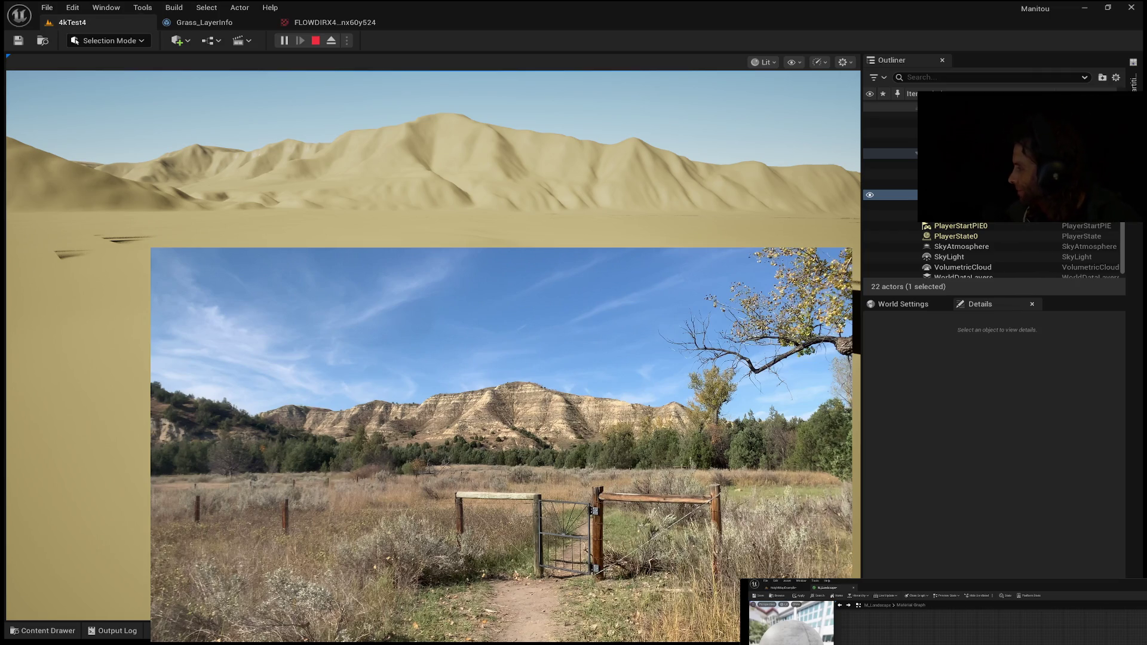
pyautogui.click(433, 239)
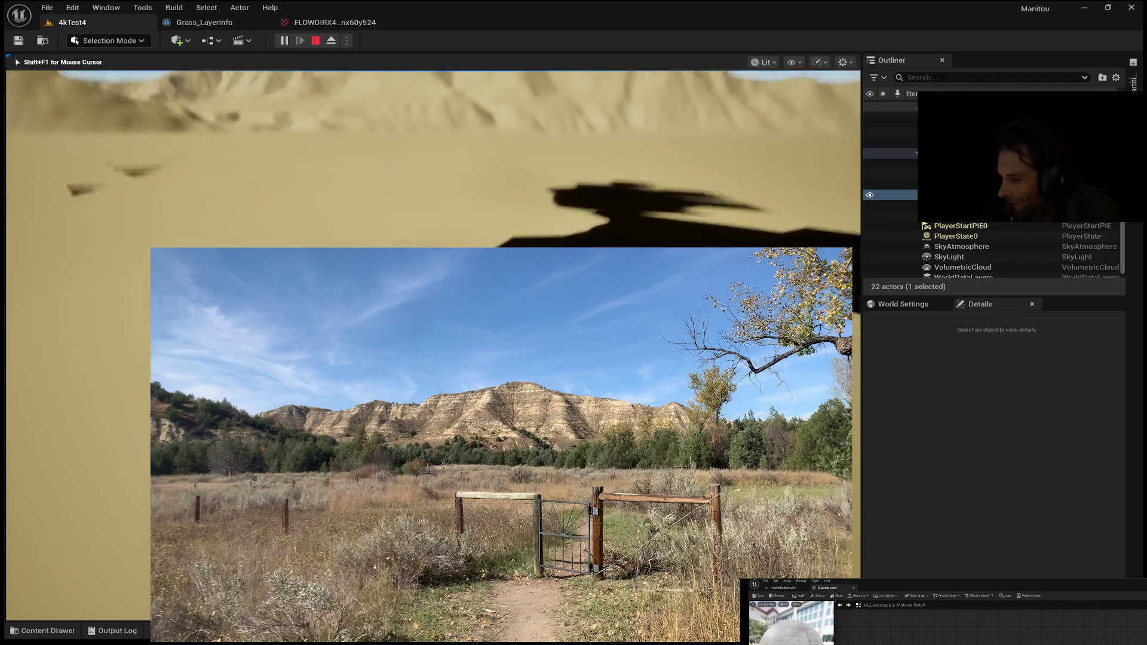
# Step: Walk the character across the sand toward the left hill and look along the dune ridge
pyautogui.press('w')
pyautogui.press('w')
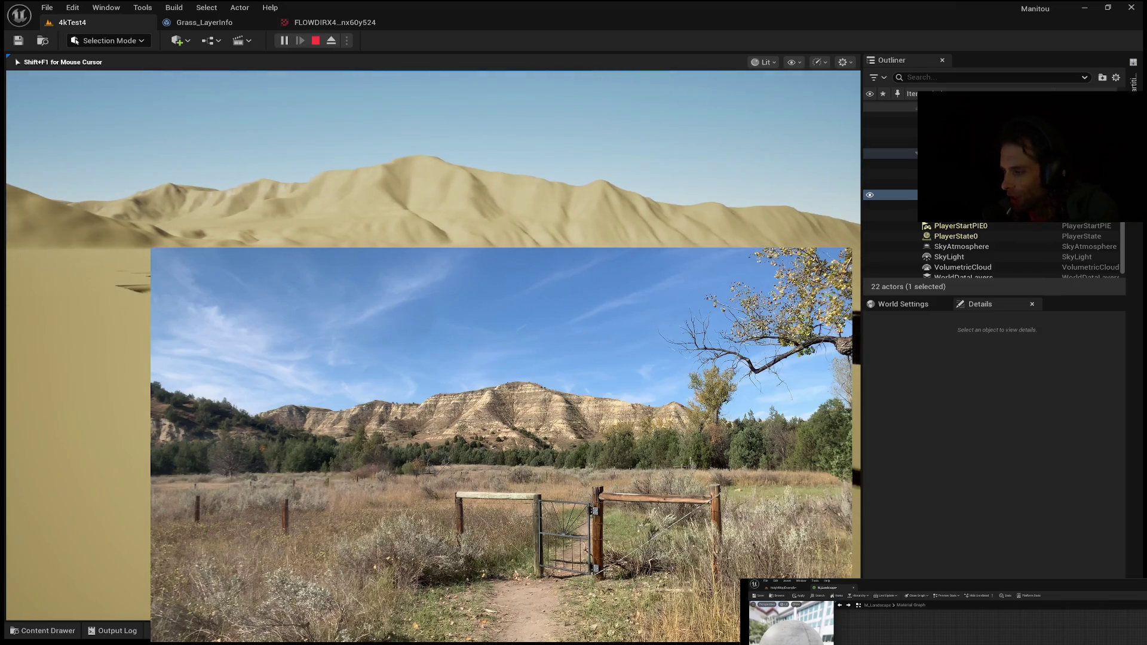
pyautogui.press('w')
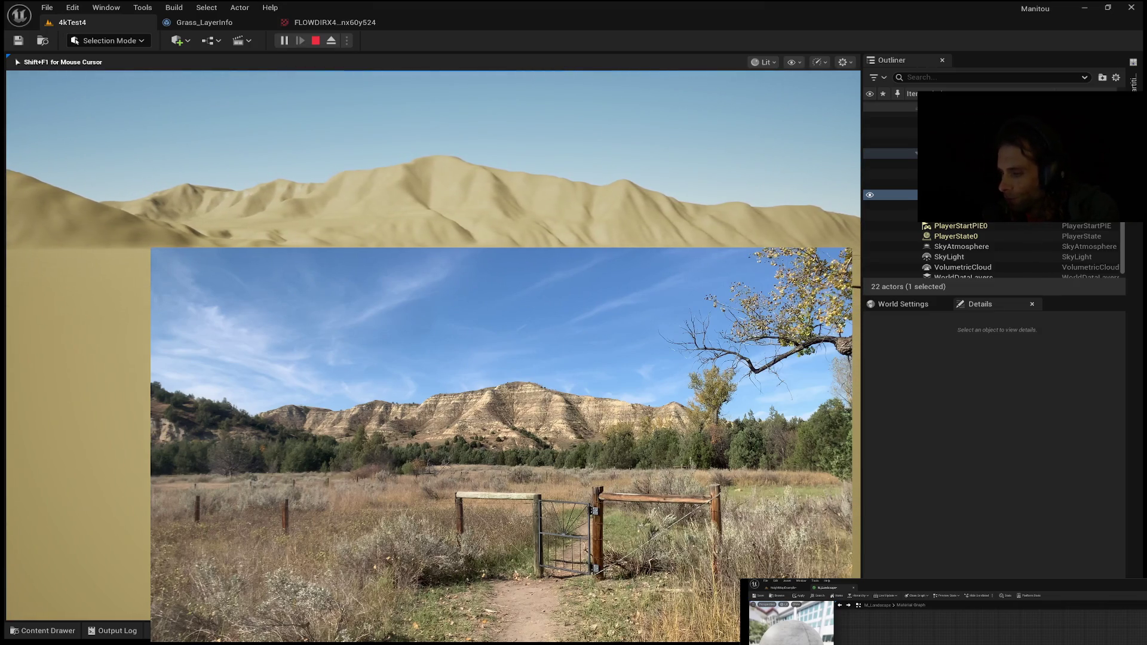
pyautogui.press('w')
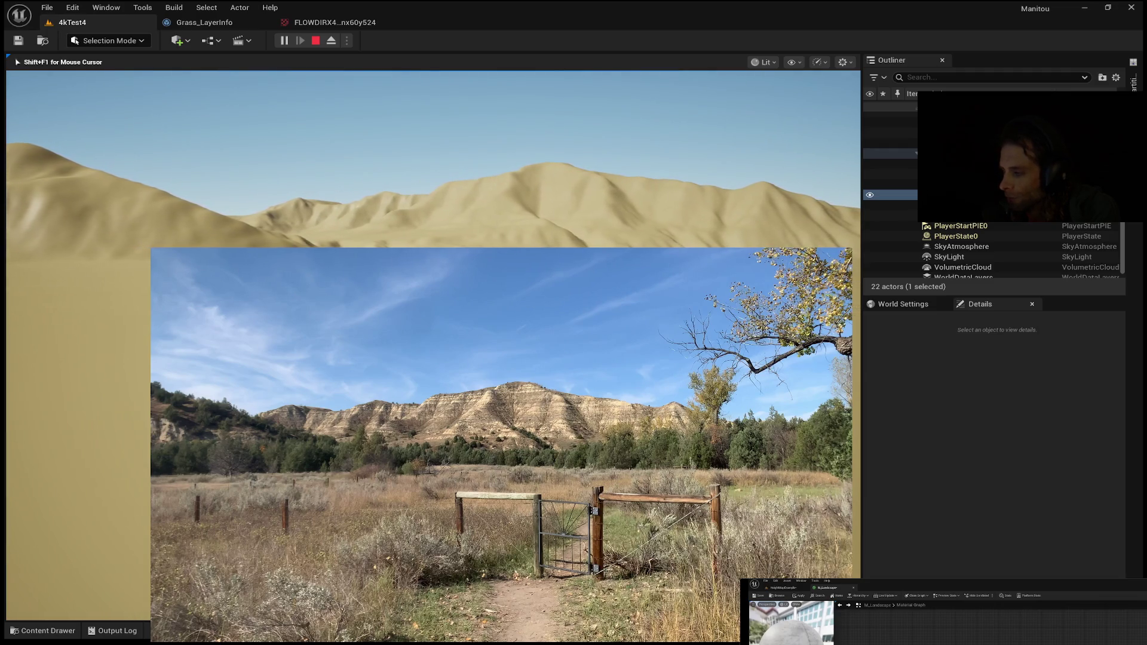
pyautogui.press('w')
pyautogui.press('w')
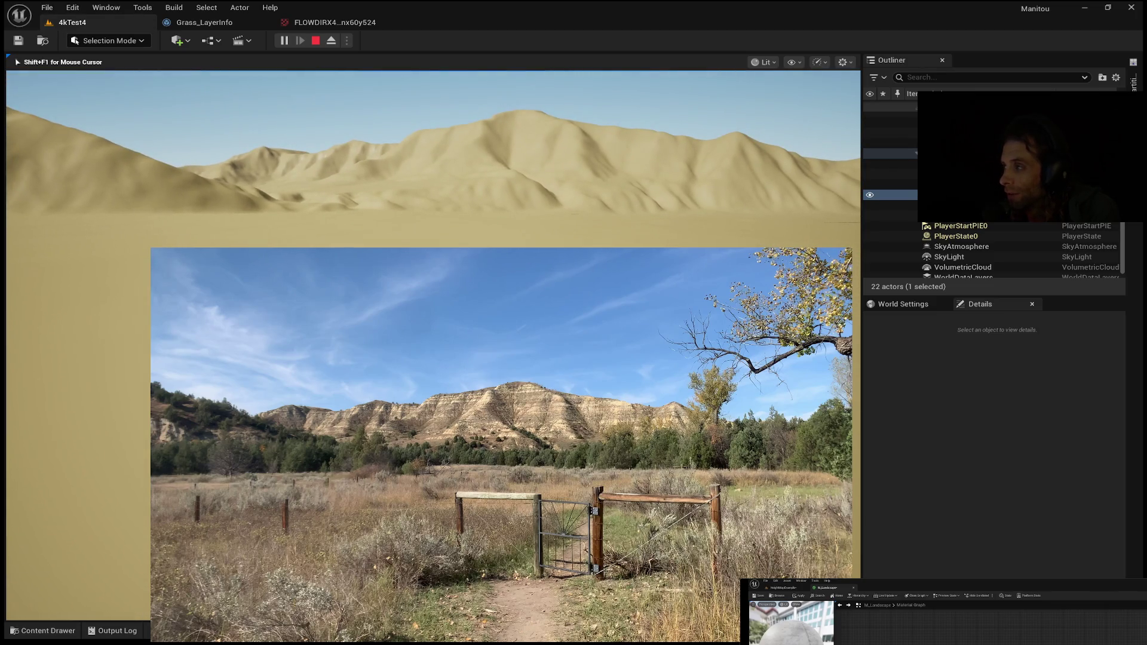
pyautogui.press('w')
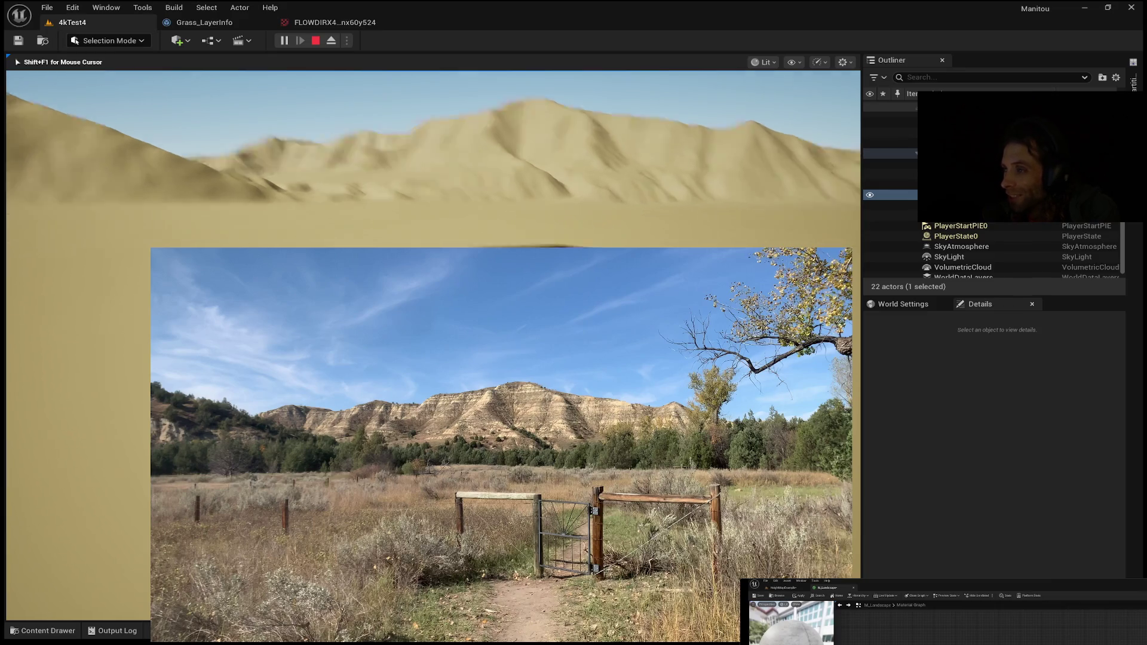
pyautogui.press('w')
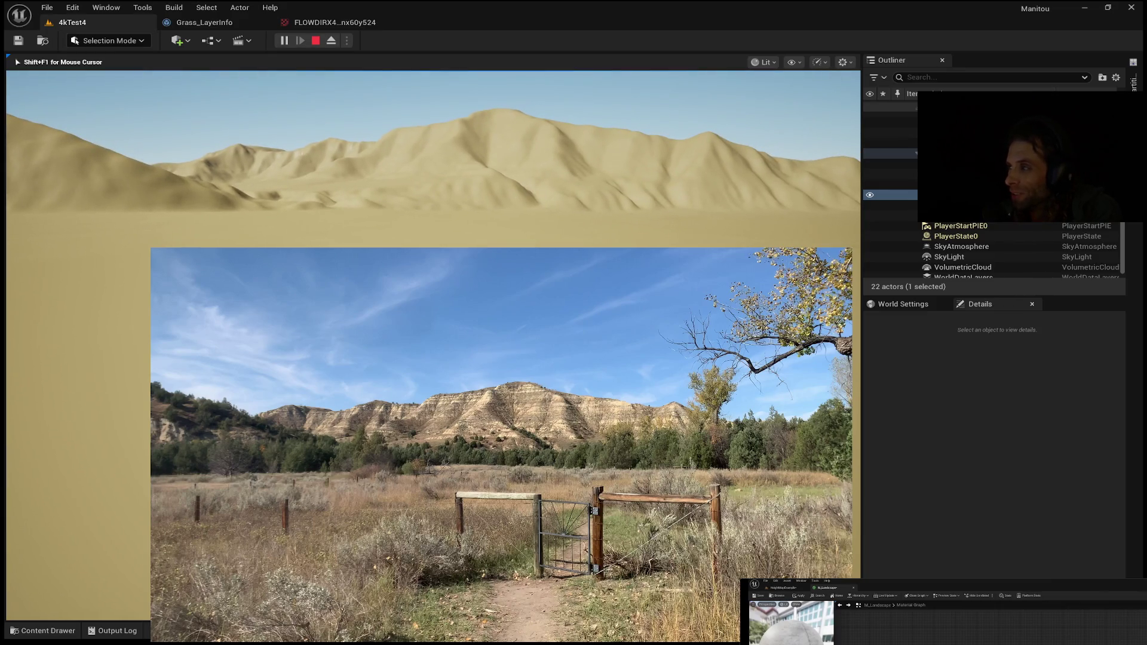
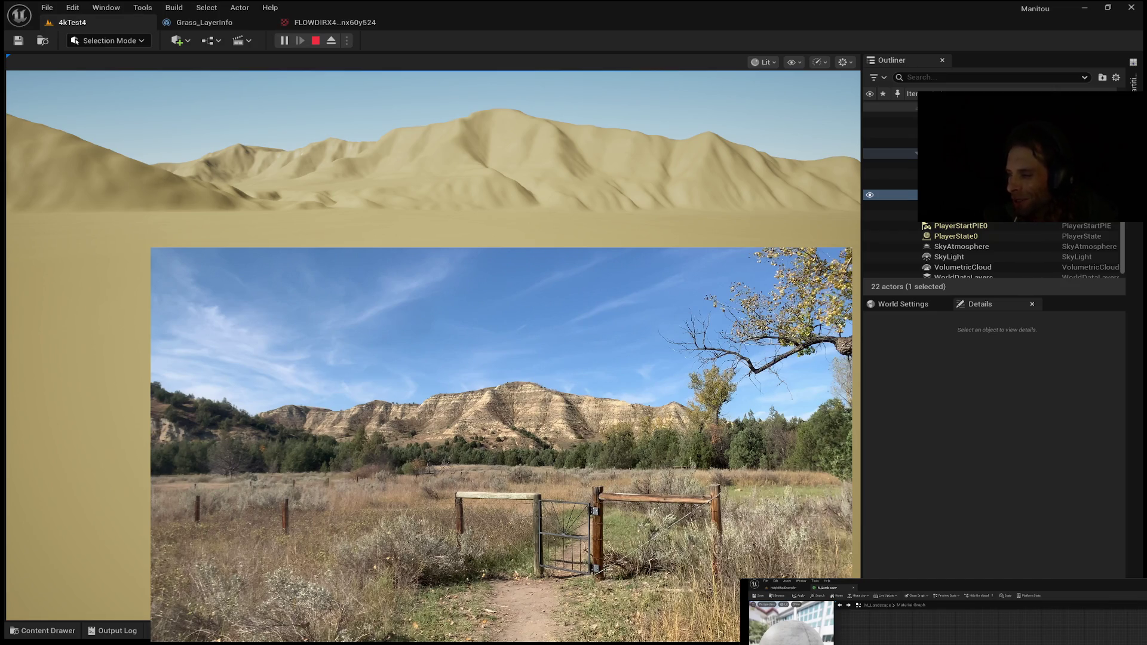
# Step: Look around the tan ridged terrain in the play preview, then stop Play In Editor
pyautogui.click(430, 149)
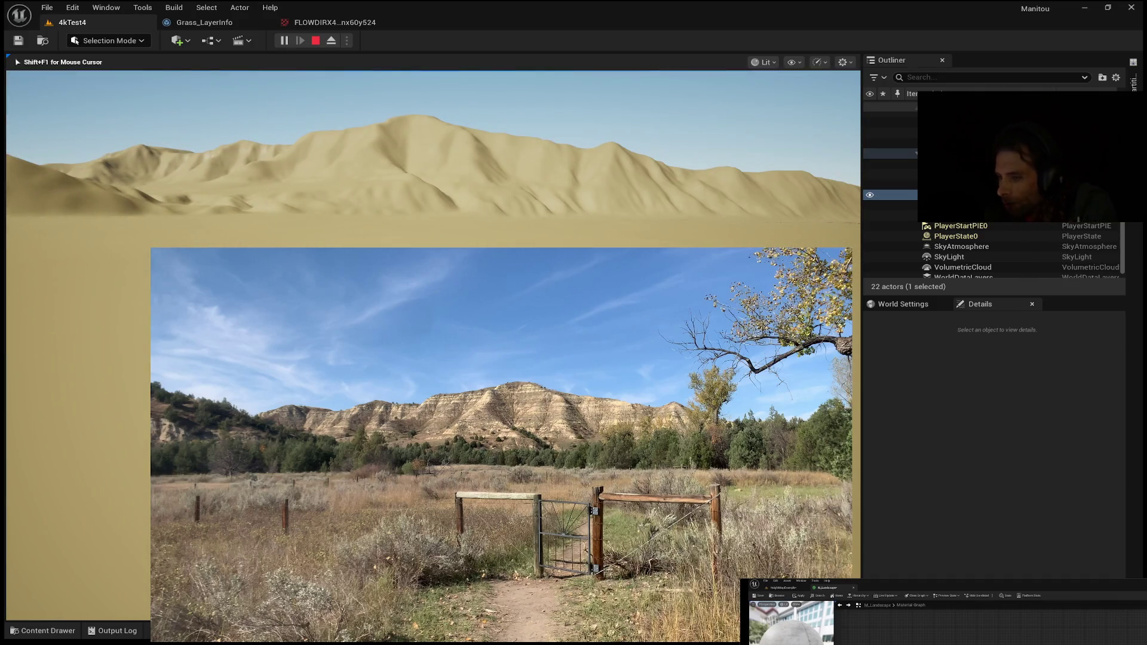
pyautogui.hotkey('shift', 'F1')
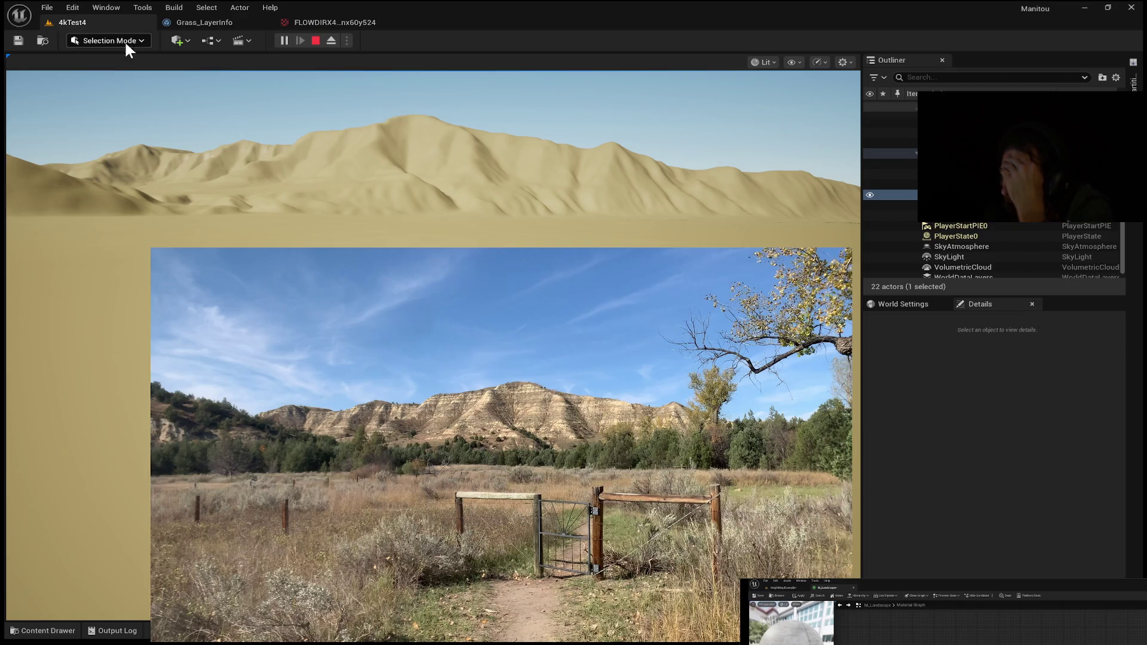
pyautogui.click(777, 299)
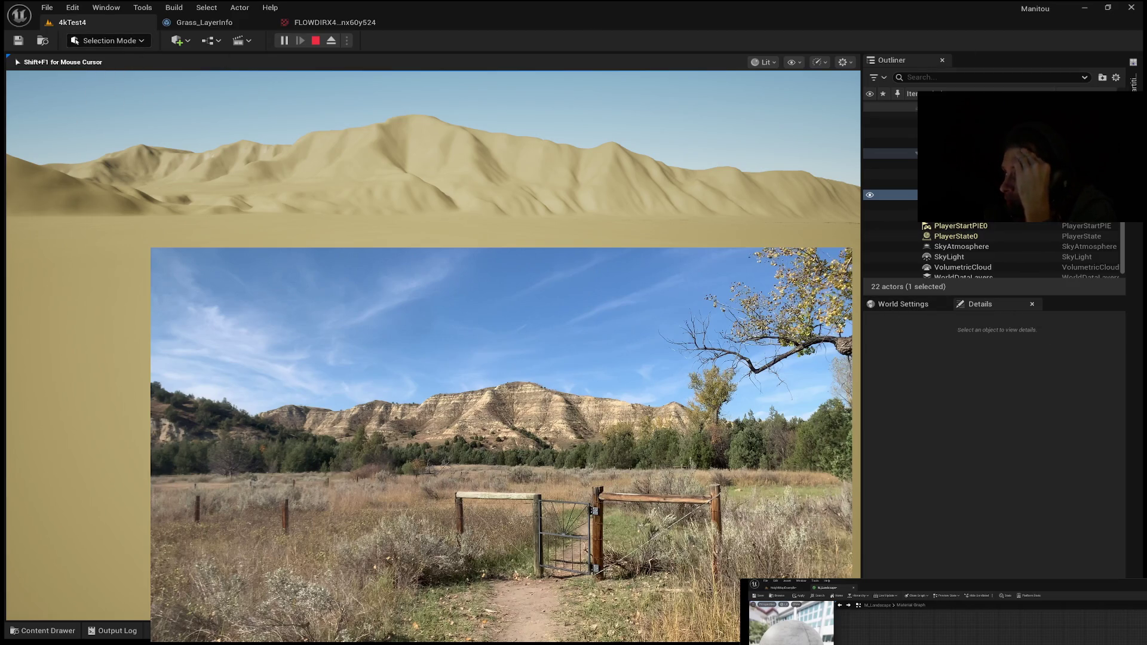
pyautogui.press('Escape')
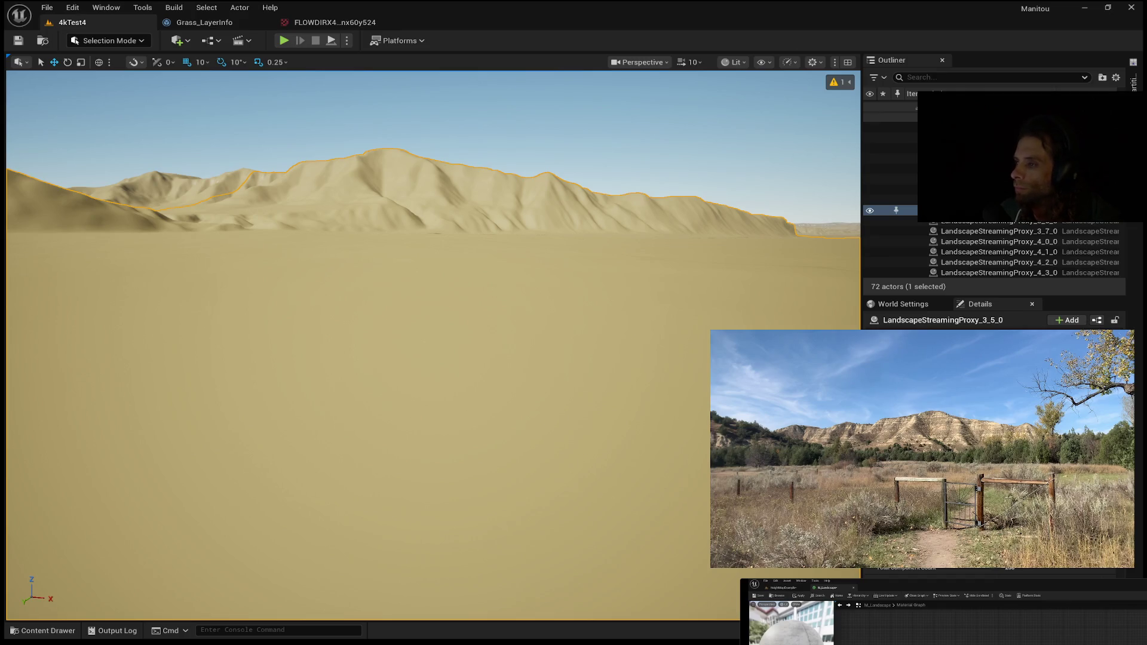
# Step: Find the MASK14081 mask texture in an enlarged Content Drawer and open it in the Texture Editor
pyautogui.click(41, 631)
pyautogui.click(42, 630)
pyautogui.click(42, 630)
pyautogui.scroll(-3, 657, 570)
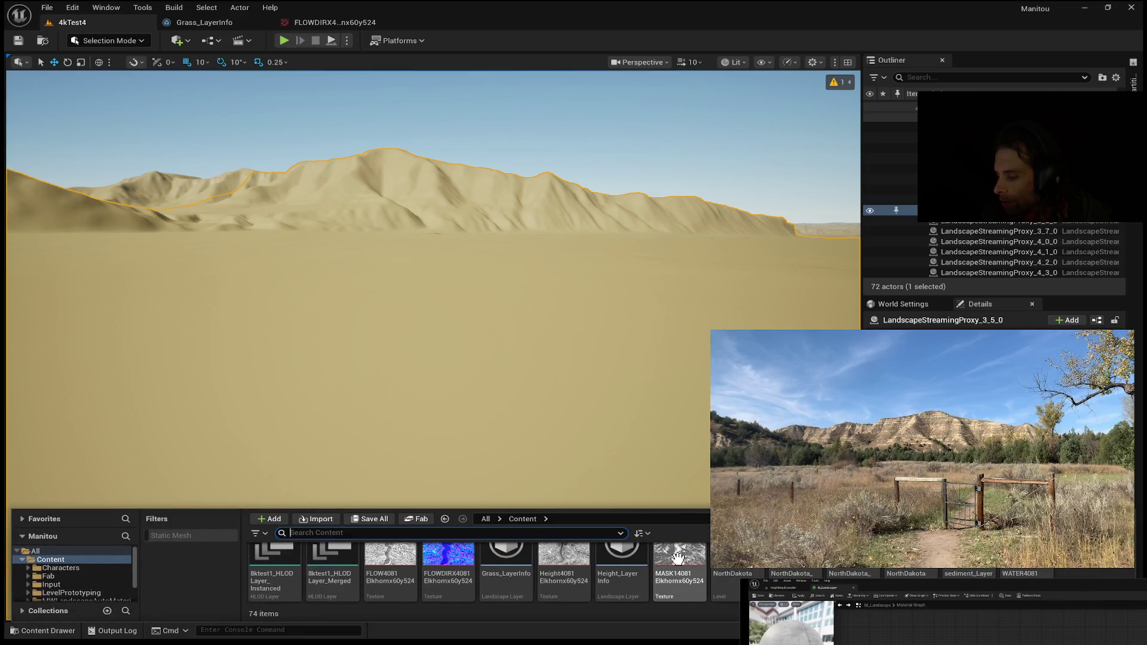
pyautogui.moveTo(658, 506); pyautogui.dragTo(660, 347)
pyautogui.click(680, 533)
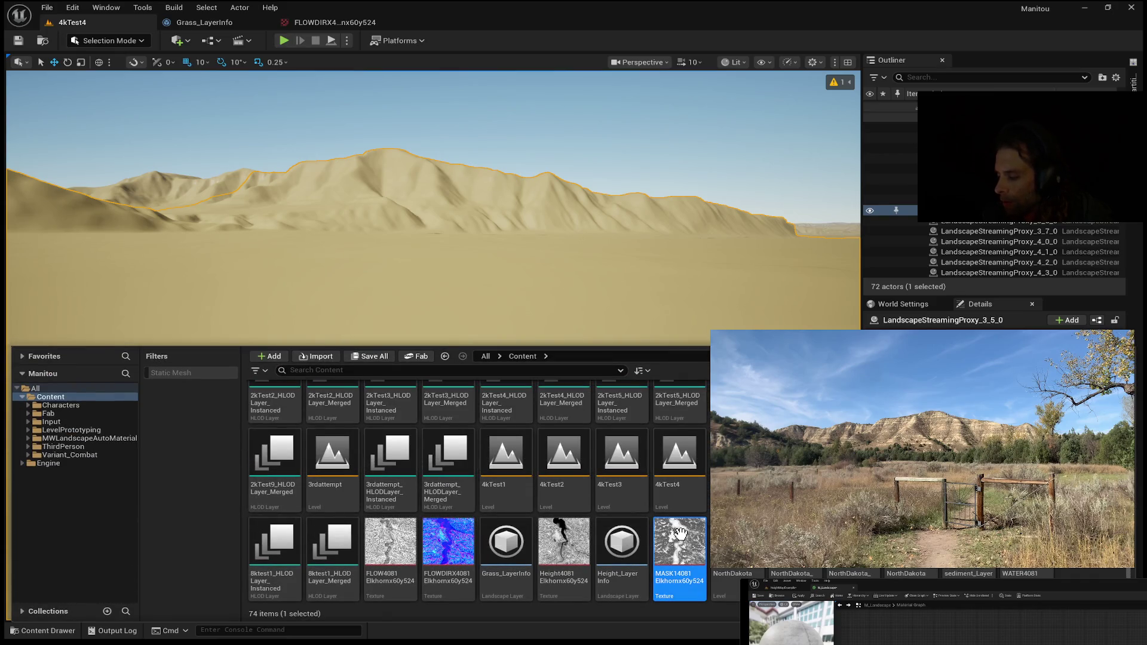
pyautogui.hotkey('ctrl', 'space')
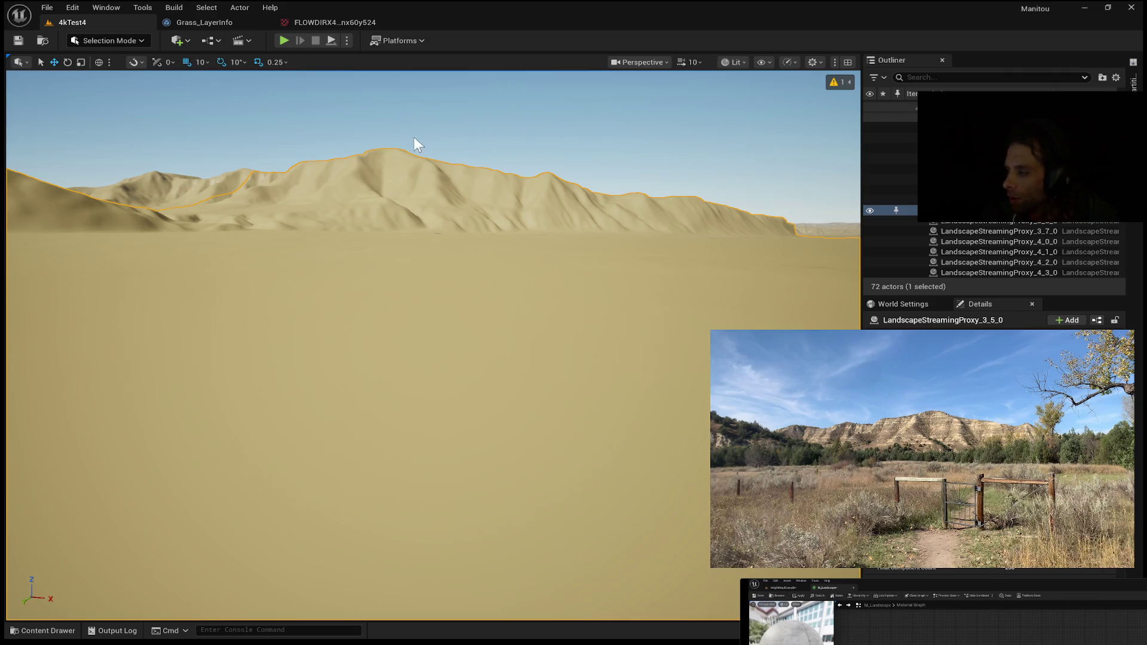
pyautogui.click(212, 19)
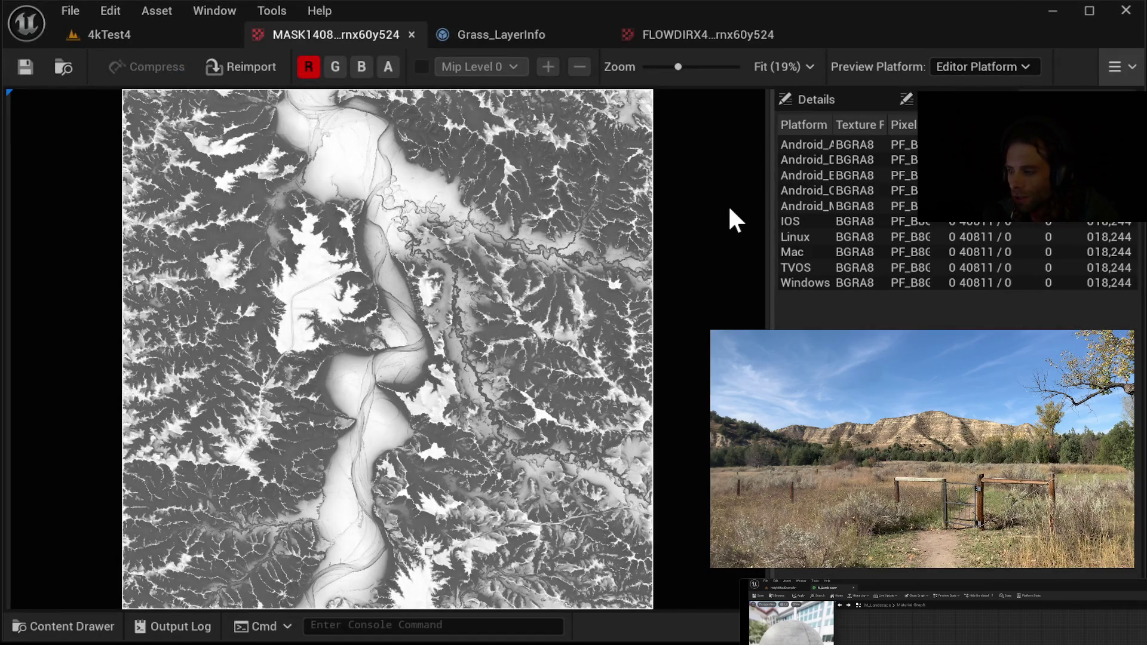
# Step: Toggle the G, B and A channels to inspect MASK14081's red channel, then switch to FLOWDIRX4
pyautogui.click(335, 64)
pyautogui.click(362, 64)
pyautogui.click(386, 66)
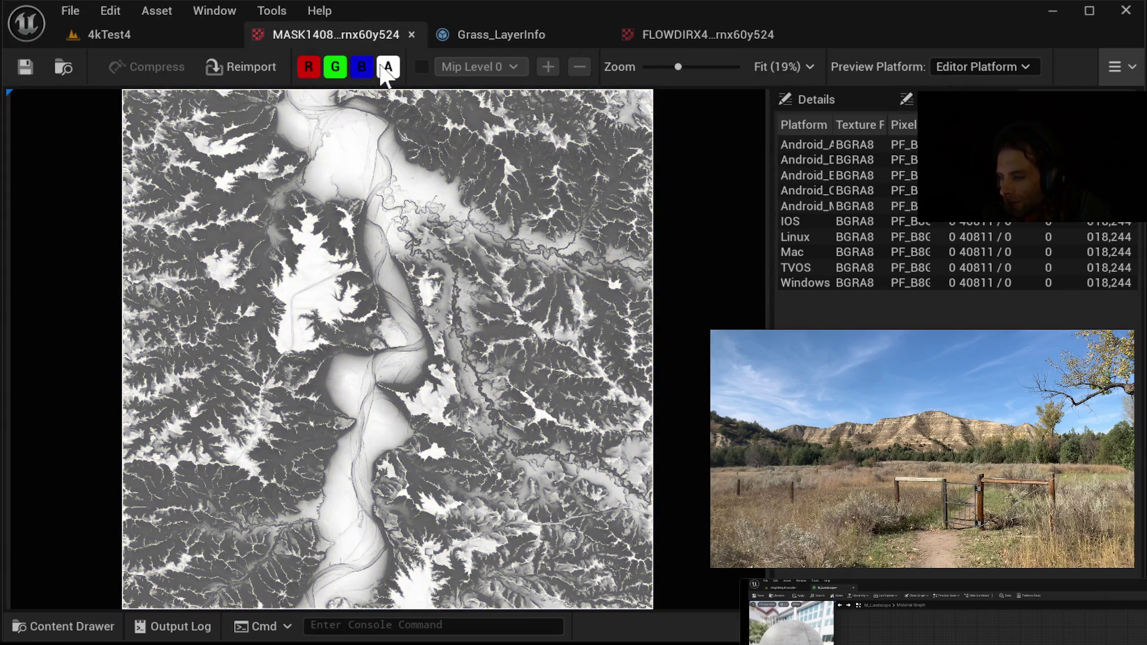
pyautogui.click(336, 64)
pyautogui.click(356, 65)
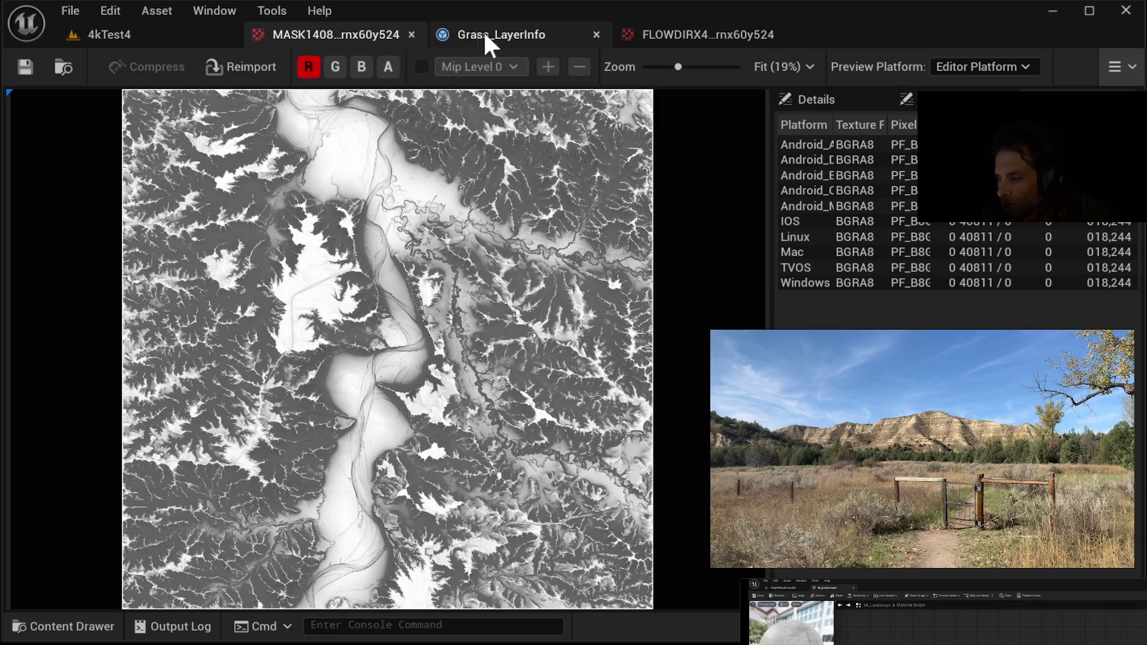
pyautogui.click(655, 40)
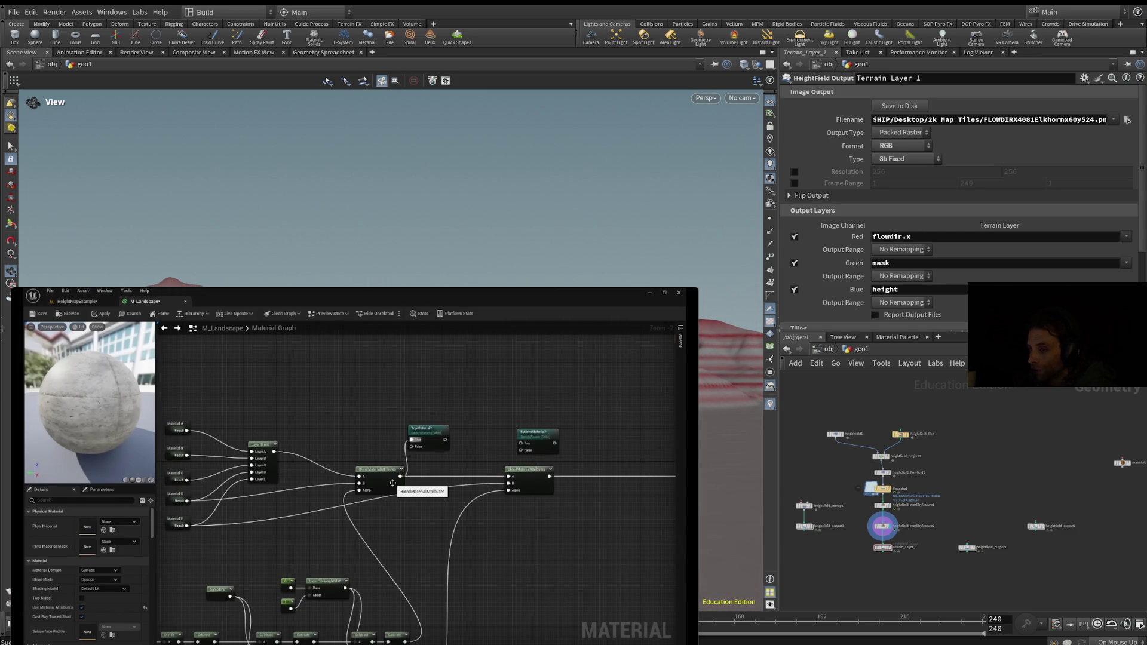
pyautogui.moveTo(882, 472)
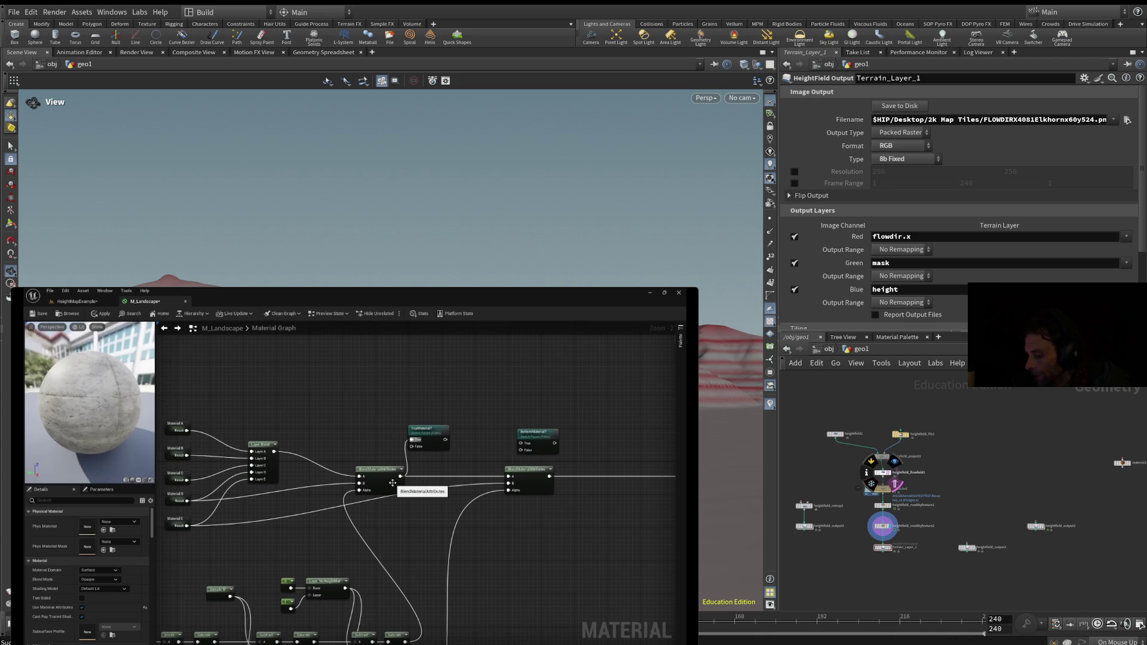
# Step: Preview the flow field, then the first and second feature masks, on the terrain
pyautogui.click(882, 473)
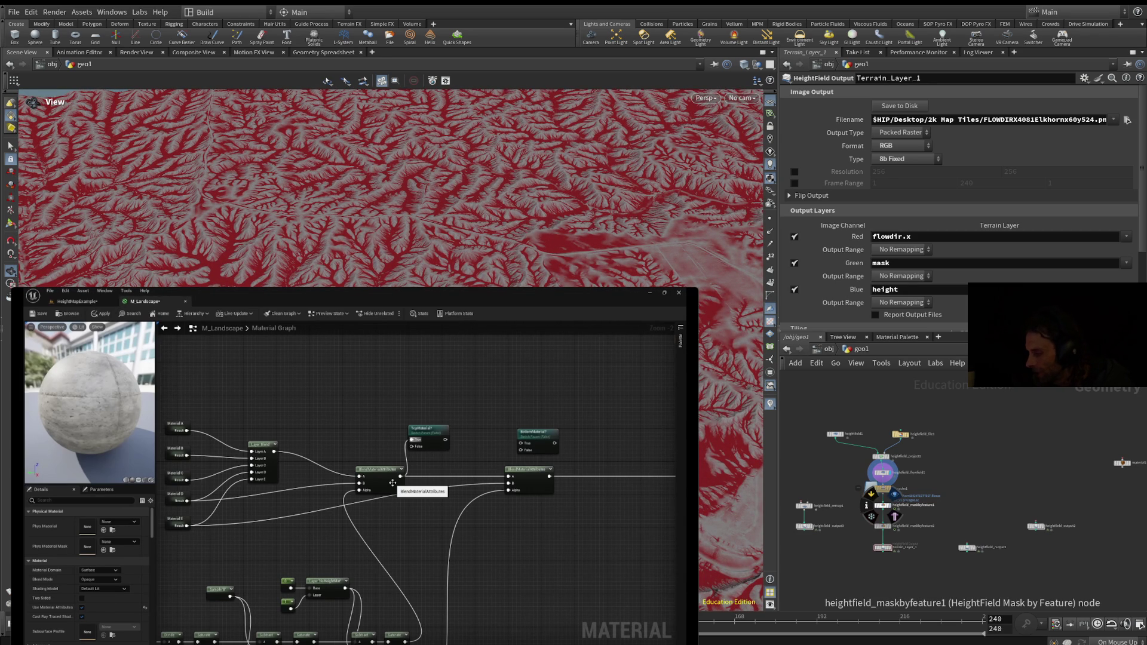
pyautogui.click(894, 495)
pyautogui.click(882, 505)
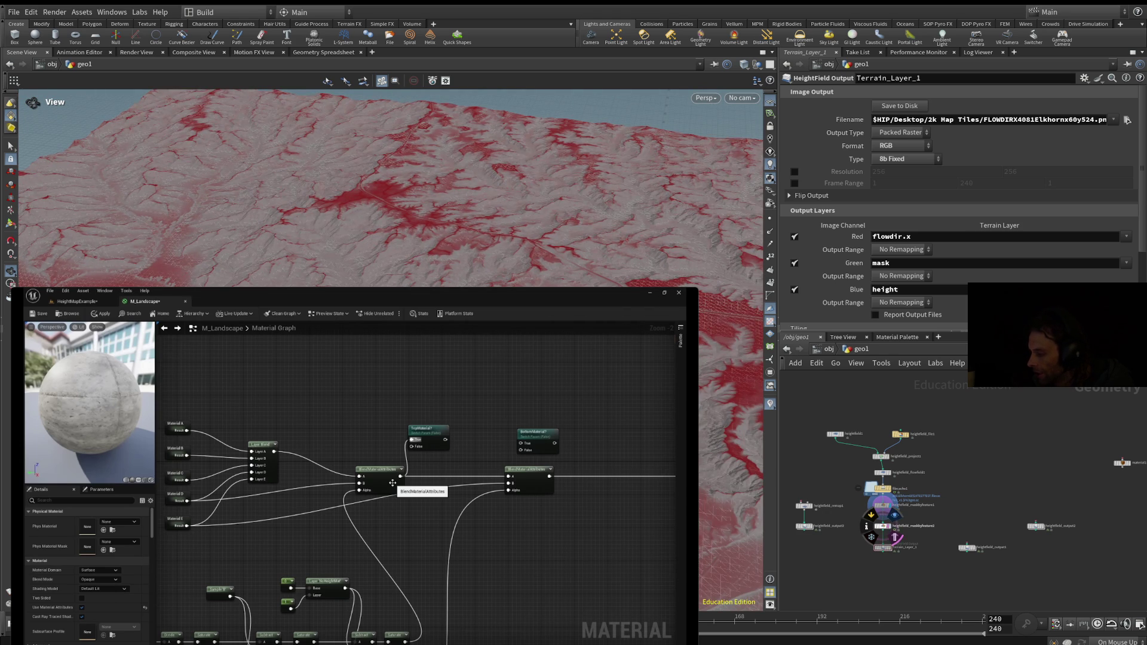
pyautogui.click(882, 525)
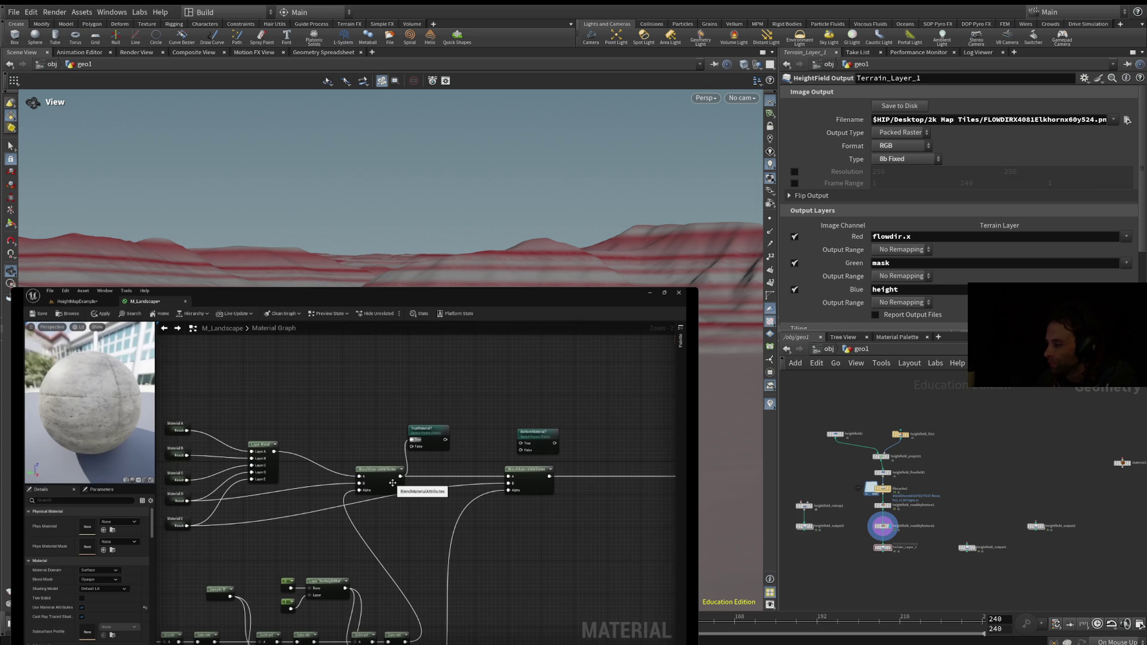
# Step: Show heightfield_project1's plain terrain, then the flow field, ending on heightfield_maskbyfeature1 displayed
pyautogui.click(895, 446)
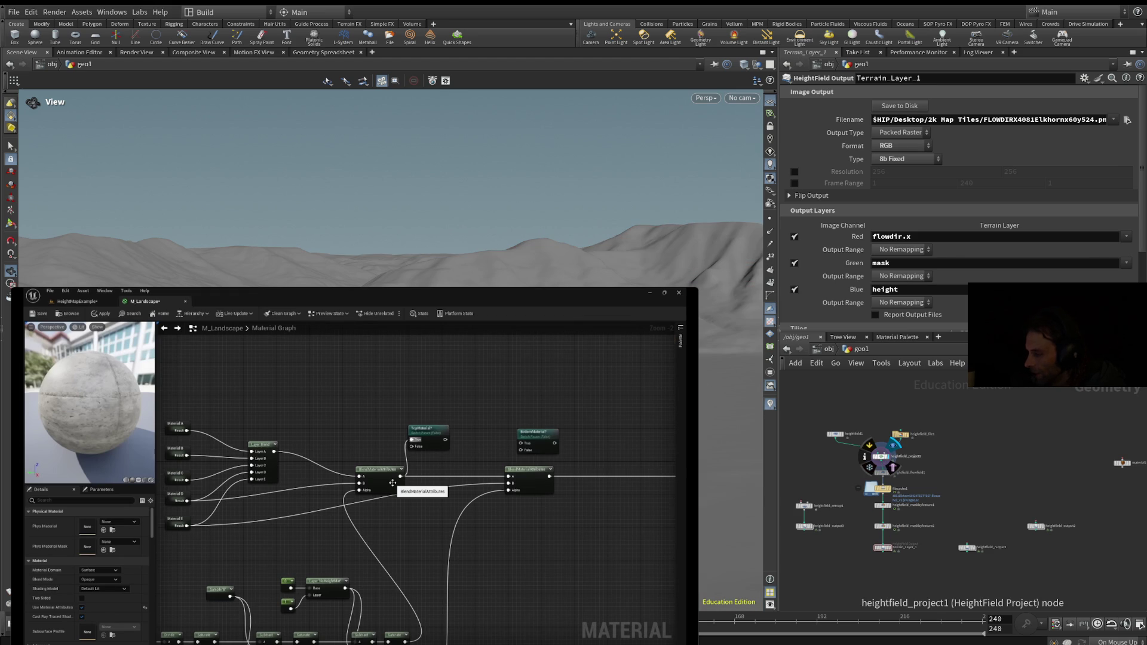
pyautogui.click(891, 473)
pyautogui.moveTo(883, 489)
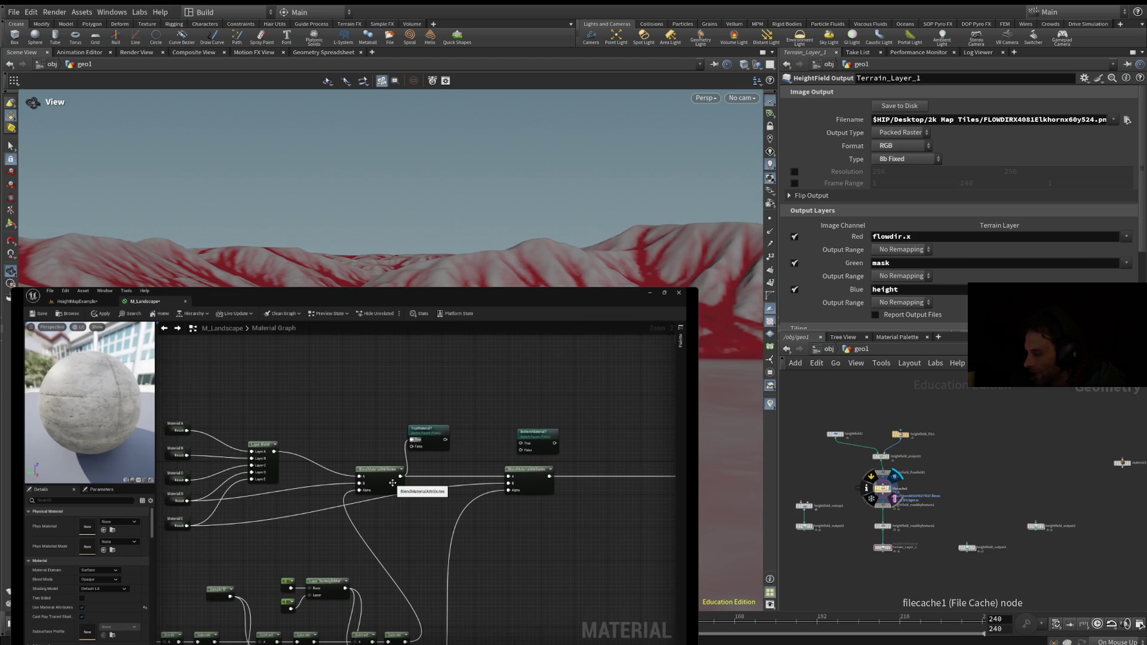
pyautogui.click(892, 505)
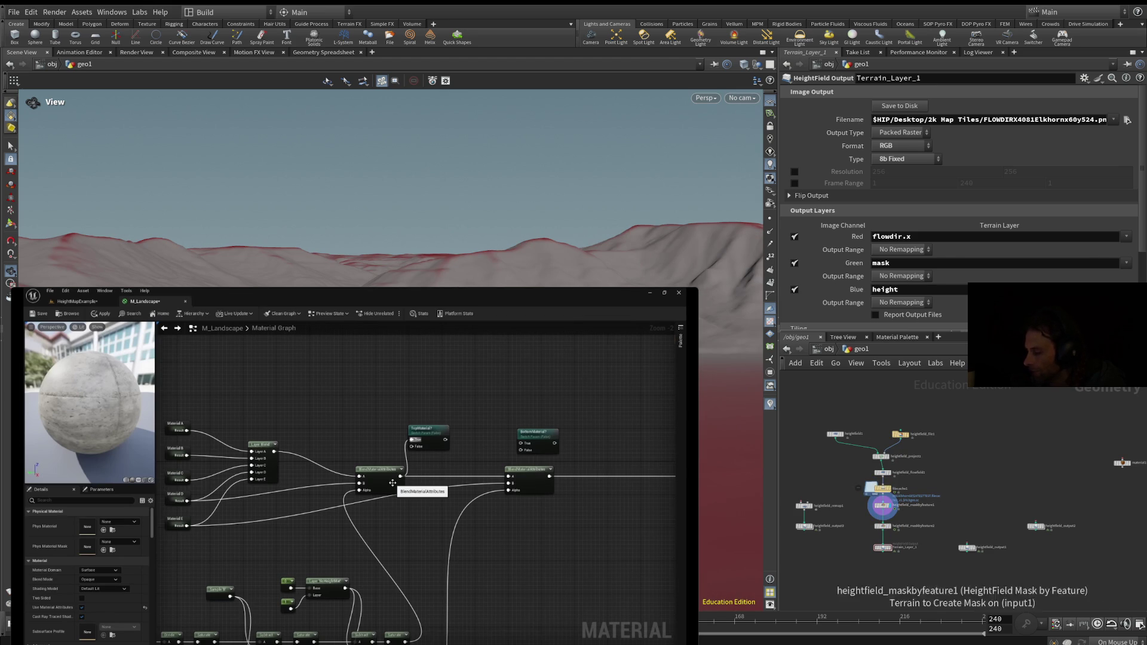
pyautogui.scroll(5, 883, 504)
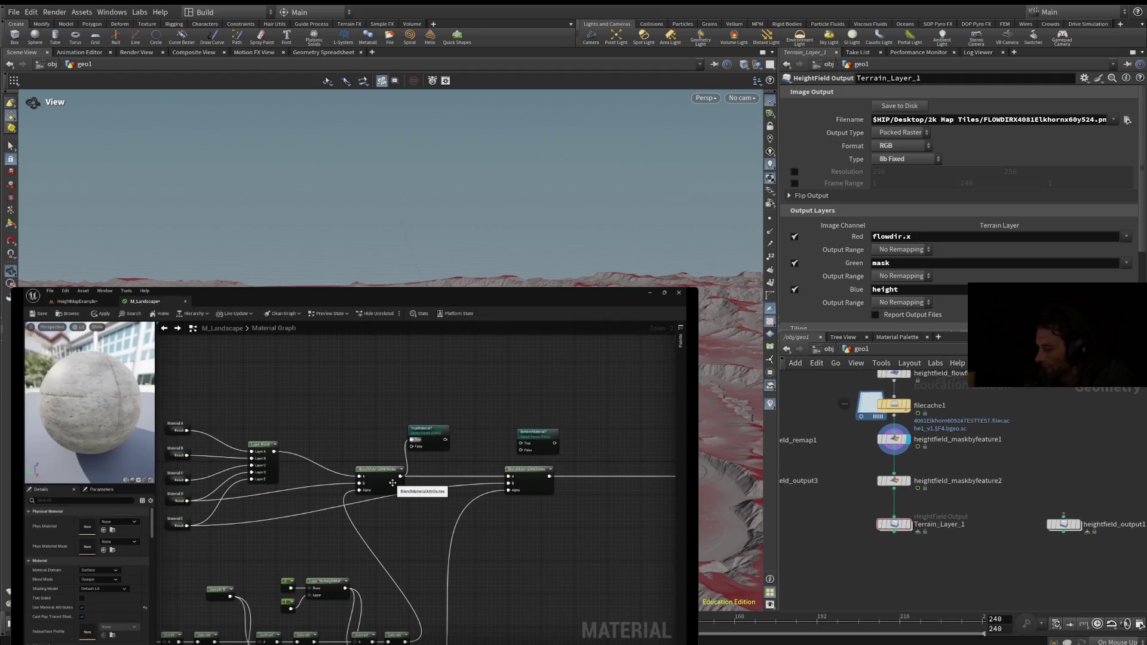
# Step: Select heightfield_remap1 and heightfield_output3 together and pan to the nodes above
pyautogui.moveTo(923, 392)
pyautogui.mouseDown()
pyautogui.moveTo(873, 468)
pyautogui.moveTo(839, 469)
pyautogui.mouseUp()
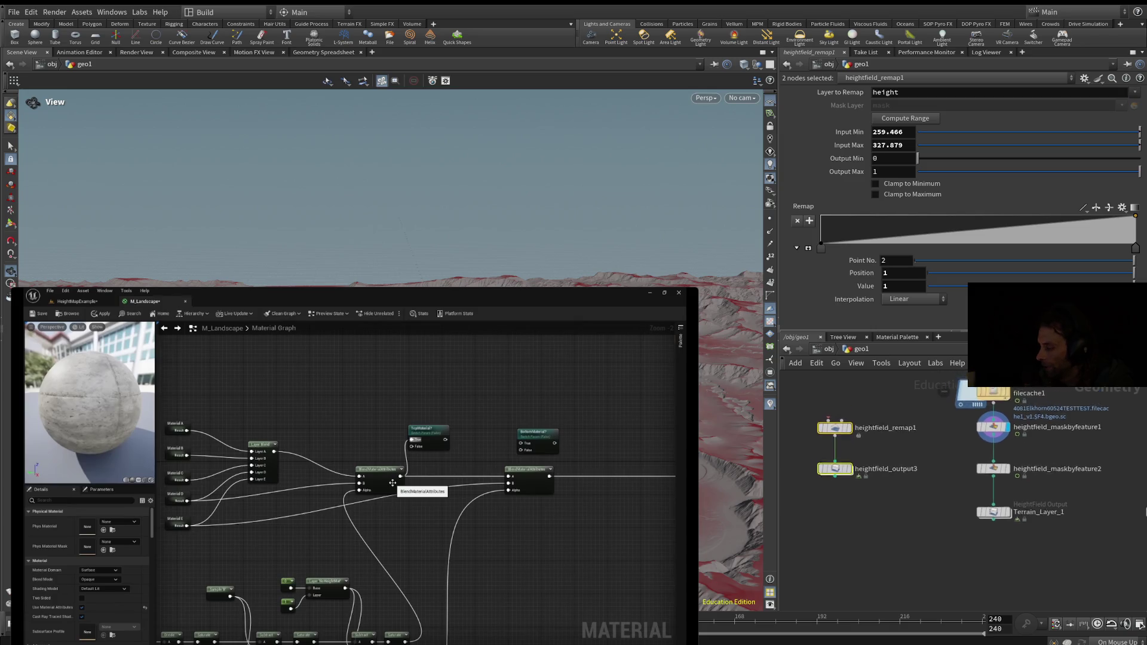
pyautogui.moveTo(987, 410); pyautogui.dragTo(960, 498)
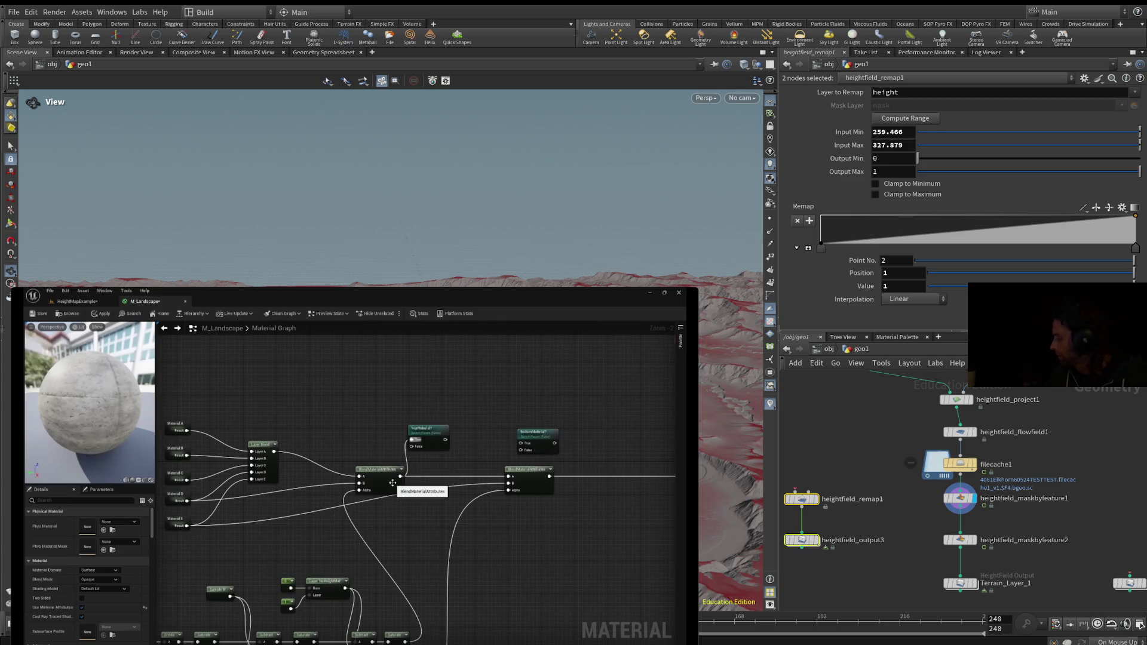
pyautogui.moveTo(29, 455)
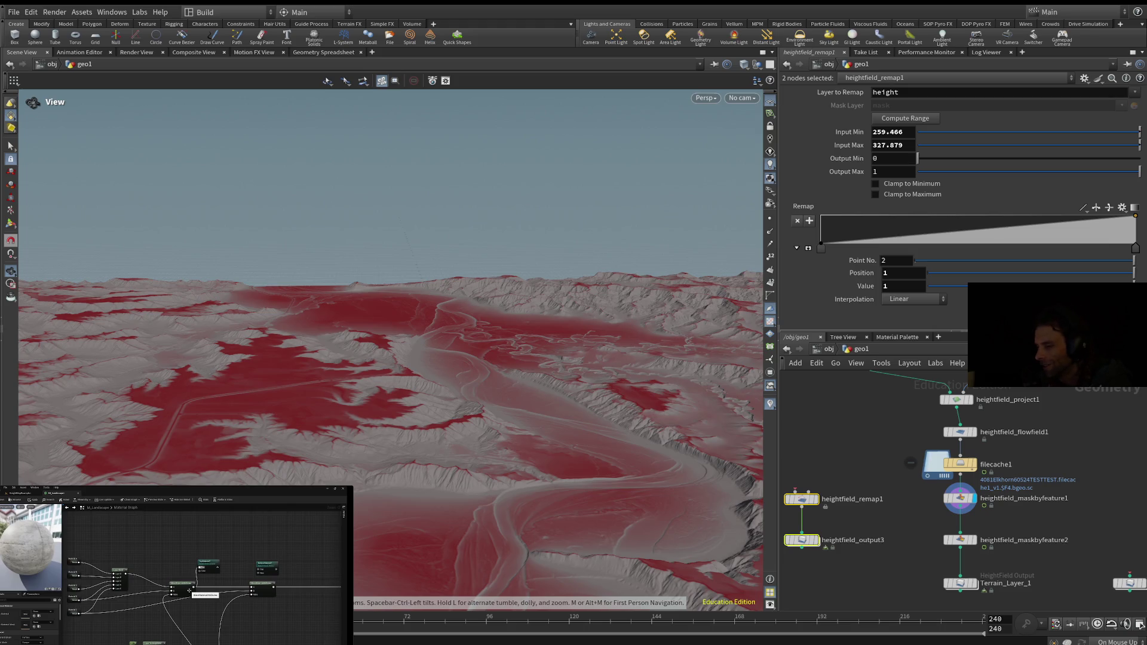
# Step: Turn off snapping and pick up heightfield_maskbyfeature1's incoming wire to detach it
pyautogui.press('x')
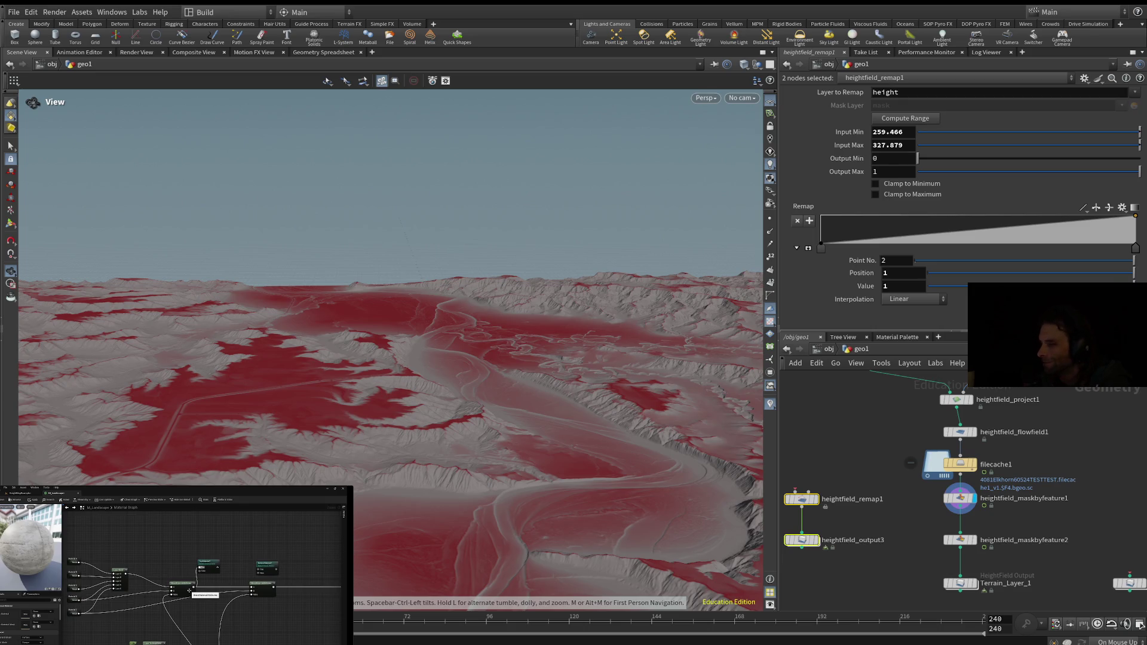
pyautogui.moveTo(189, 590)
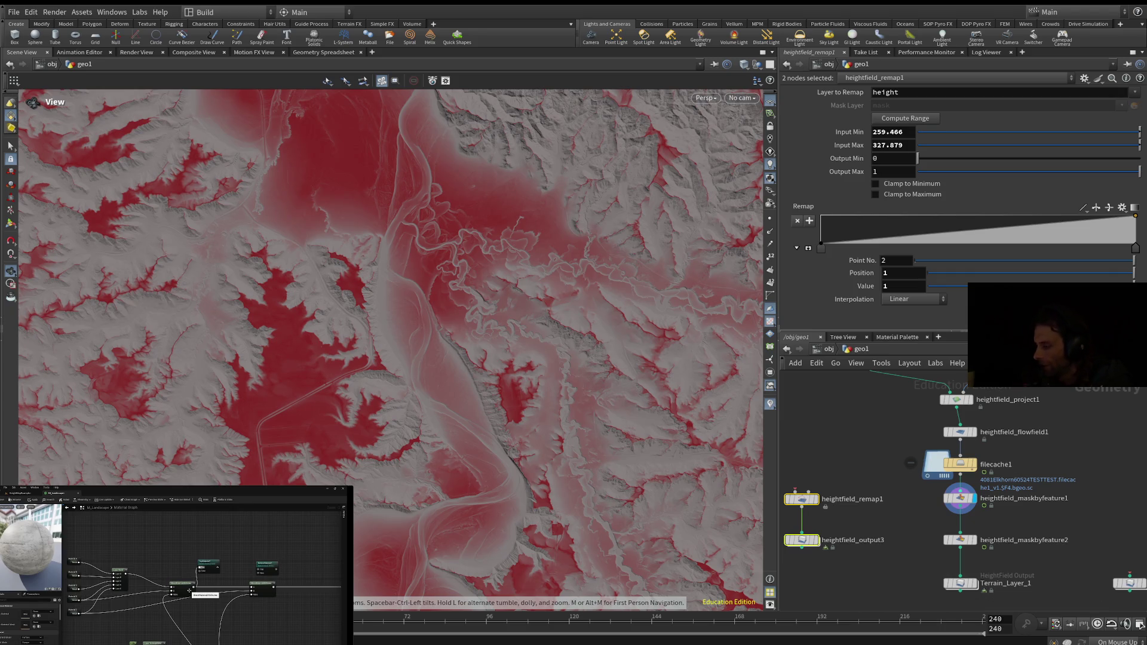
pyautogui.moveTo(960, 498); pyautogui.dragTo(960, 499)
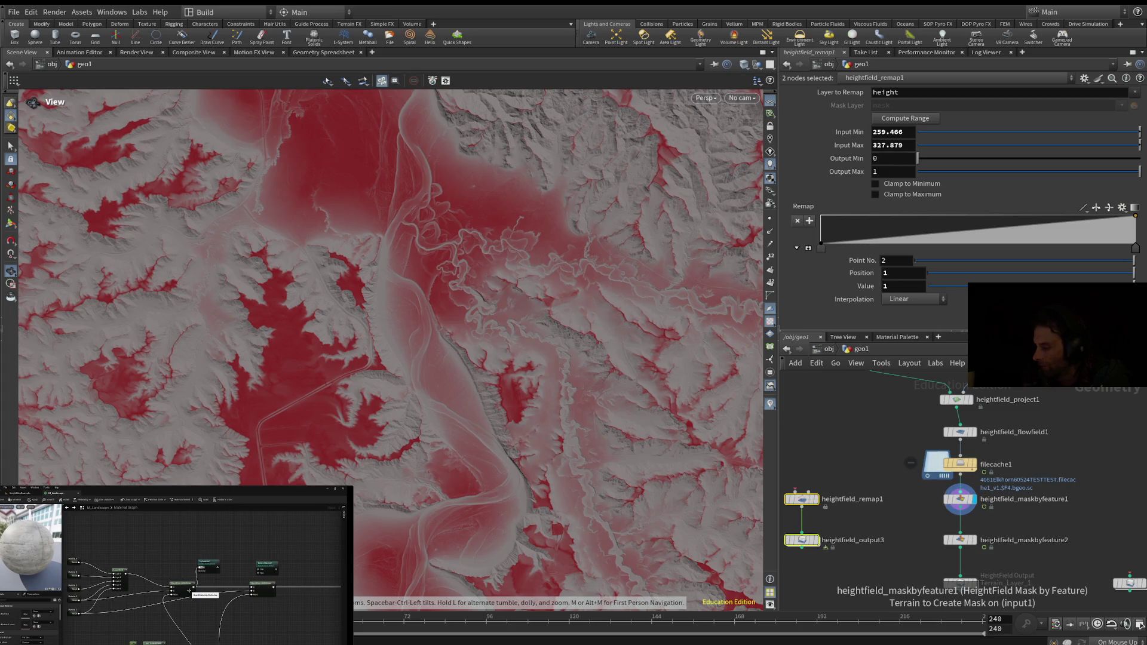
pyautogui.click(961, 492)
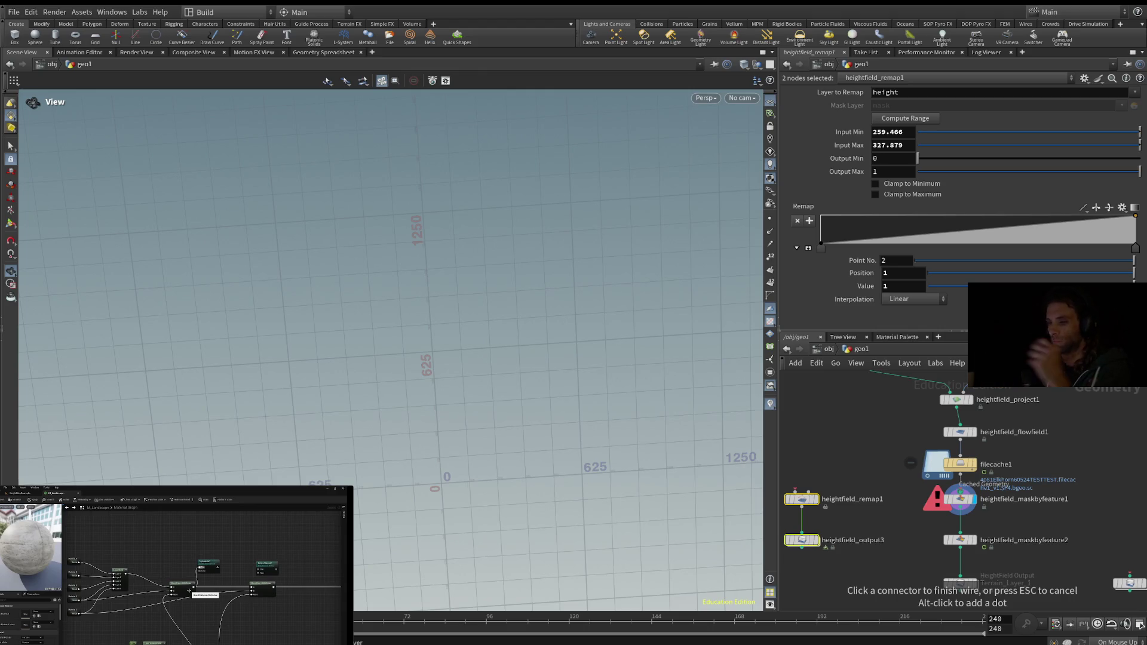
# Step: Cancel the rewire, disconnect heightfield_maskbyfeature1's input, then start a new wire into it
pyautogui.press('Escape')
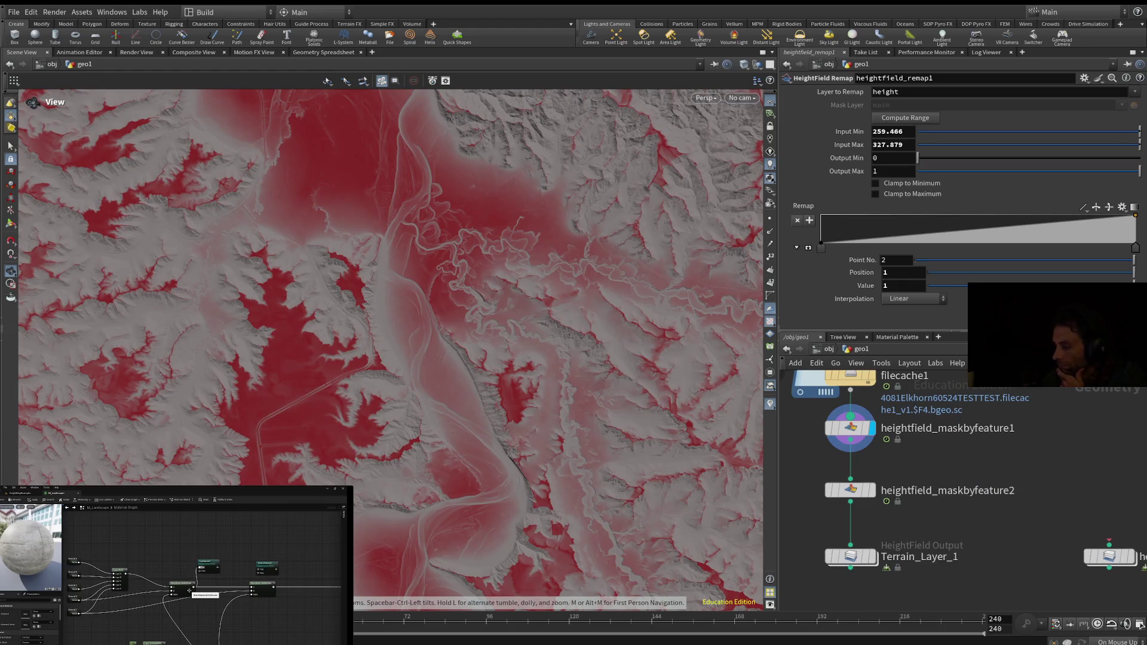
pyautogui.scroll(-1, 952, 446)
pyautogui.scroll(-2, 962, 478)
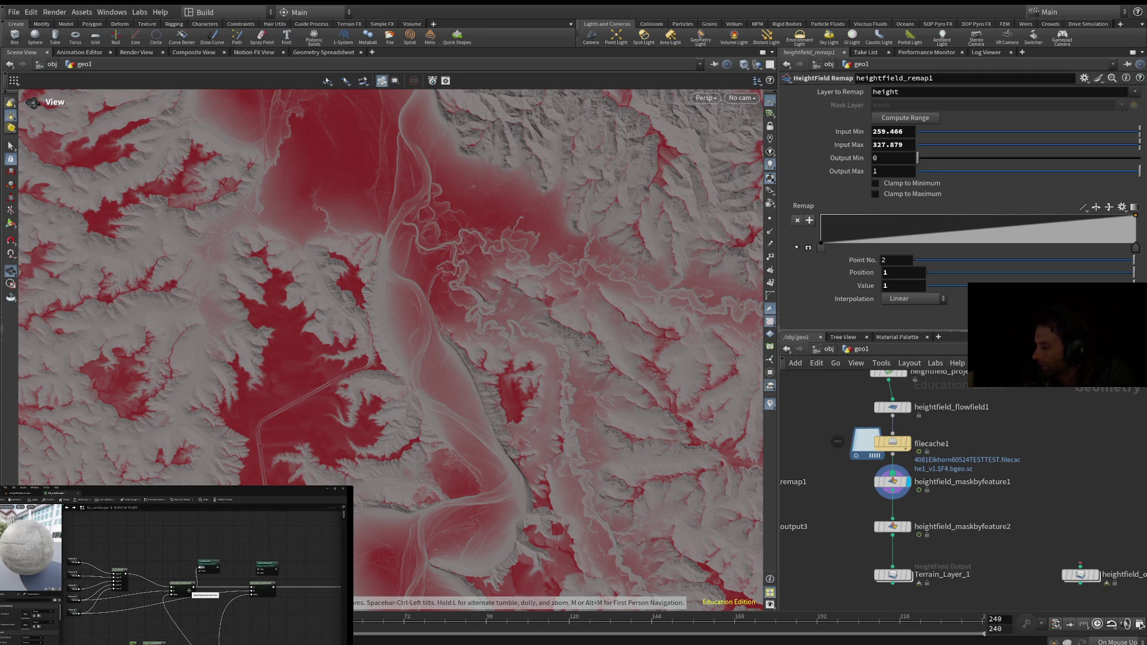
pyautogui.moveTo(893, 477)
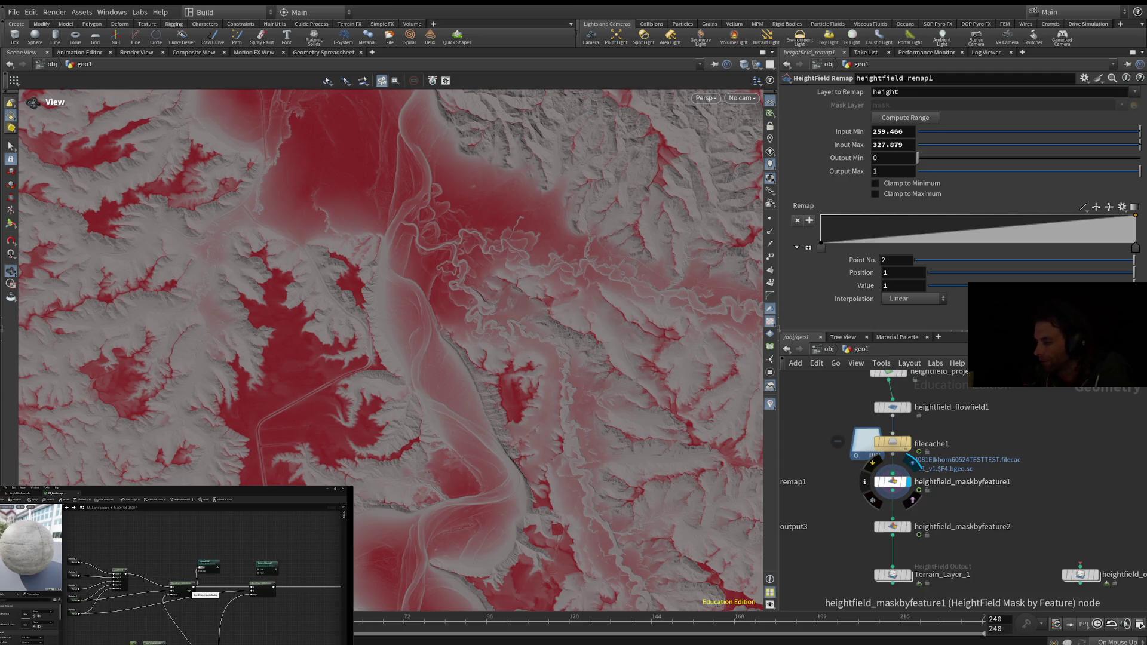
pyautogui.click(892, 474)
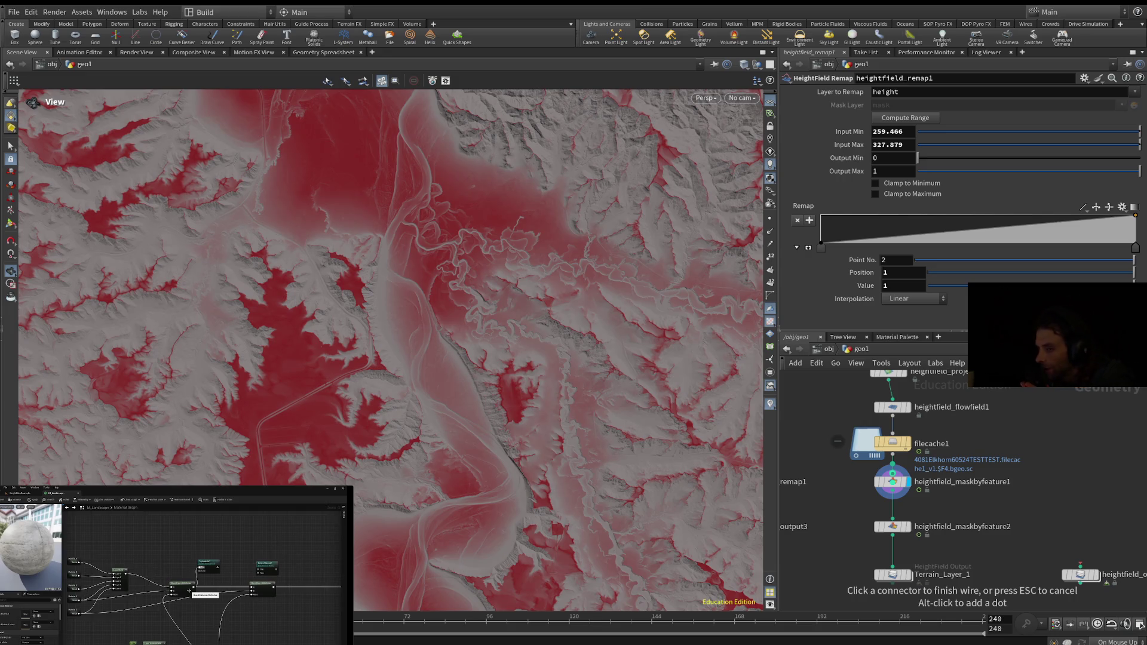
pyautogui.click(892, 474)
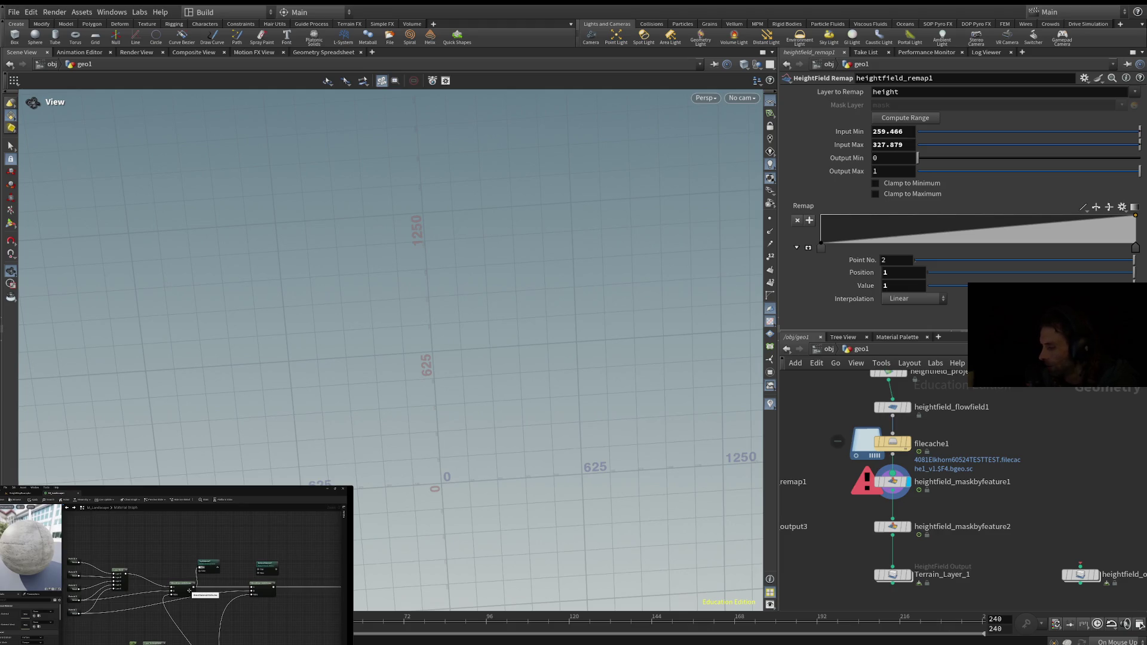
pyautogui.moveTo(895, 482)
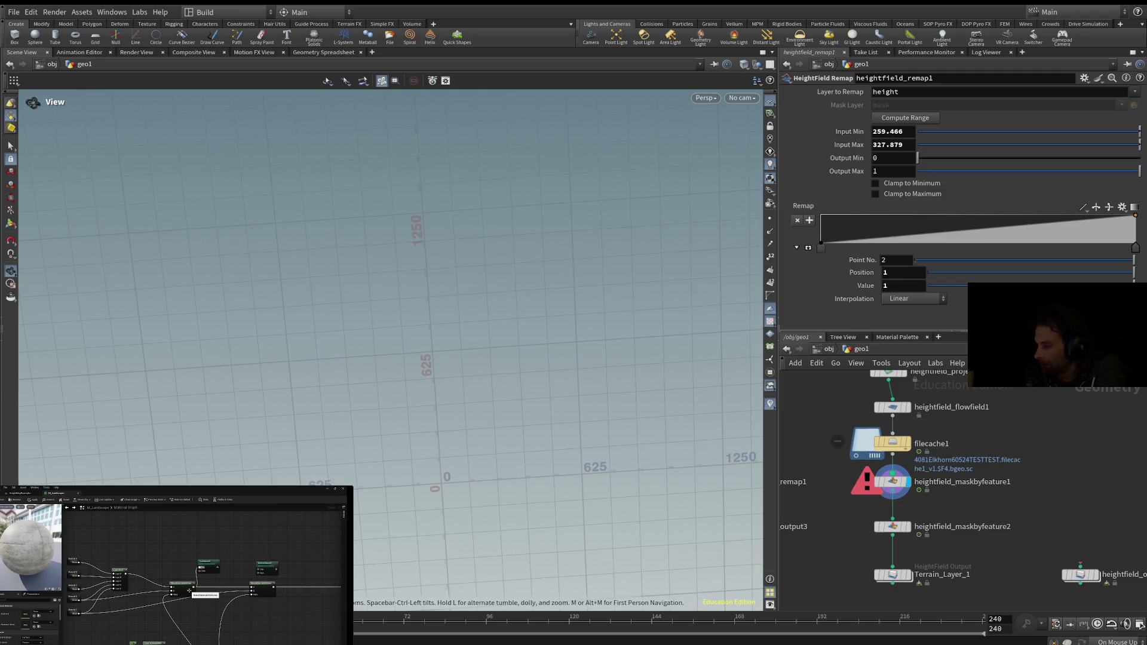
pyautogui.click(893, 475)
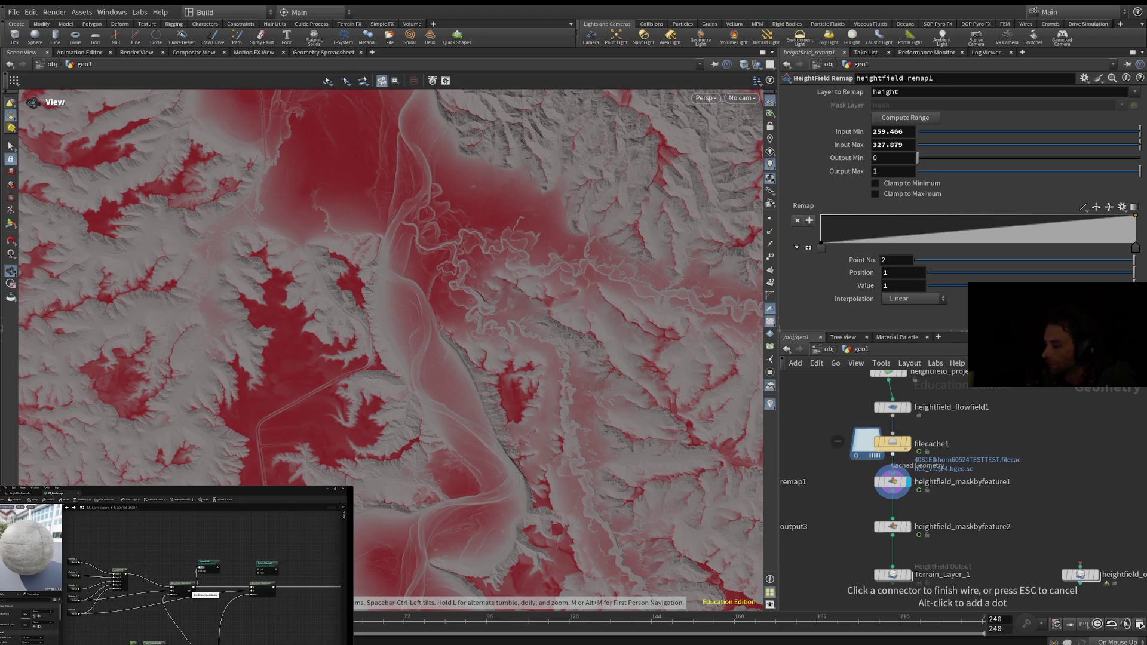
# Step: Wire filecache1's output into heightfield_maskbyfeature1's input so the red-masked terrain reappears
pyautogui.moveTo(892, 459); pyautogui.dragTo(893, 459)
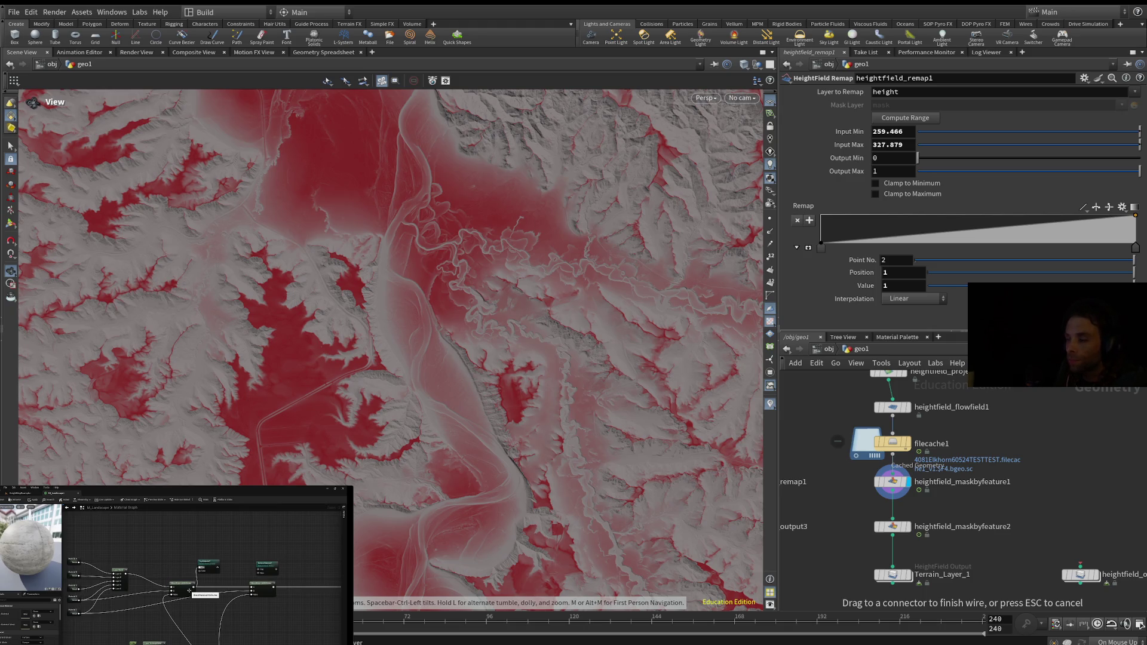
pyautogui.moveTo(860, 472); pyautogui.dragTo(932, 582)
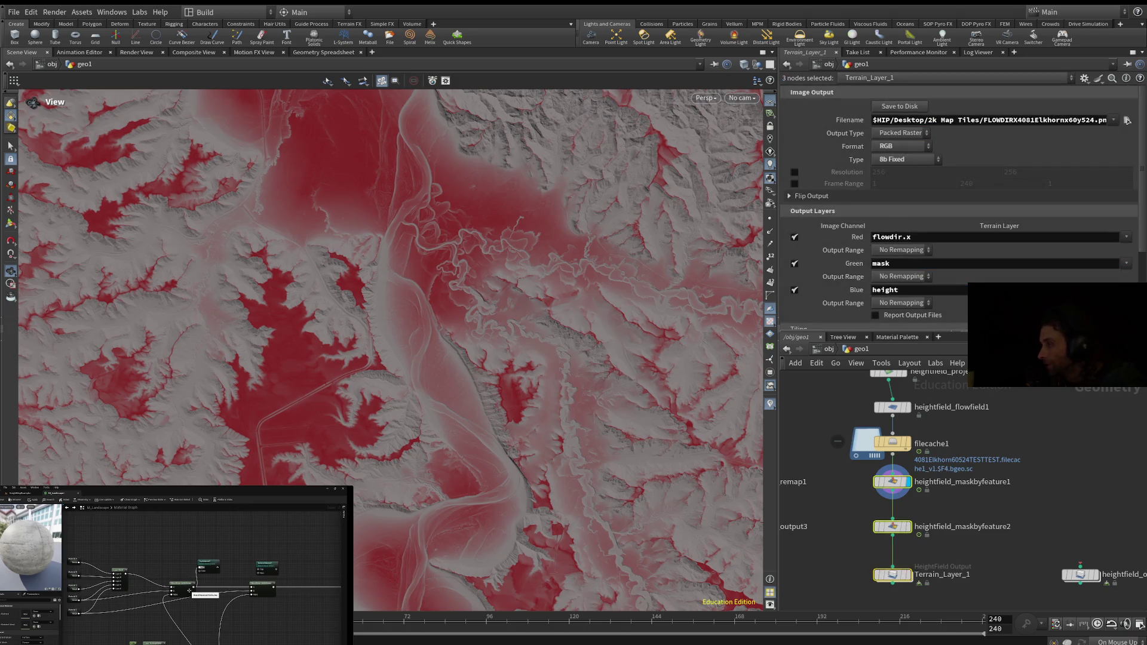
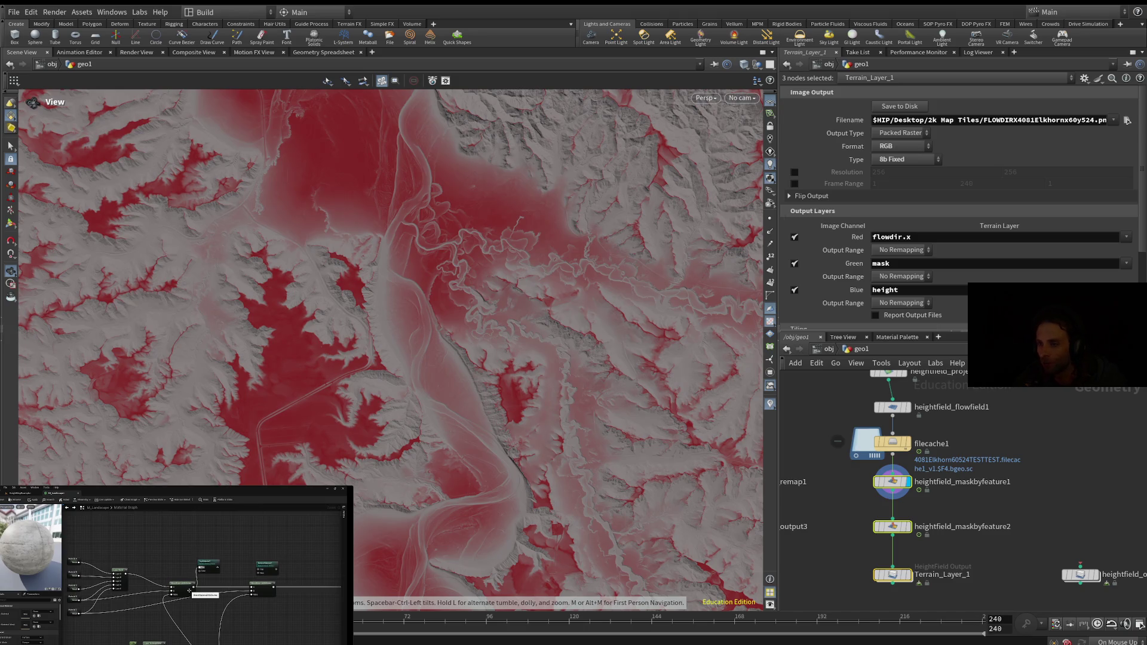
# Step: Connect heightfield_maskbyfeature1's output into heightfield_maskbyfeature2's input
pyautogui.moveTo(153, 525)
pyautogui.moveTo(892, 482)
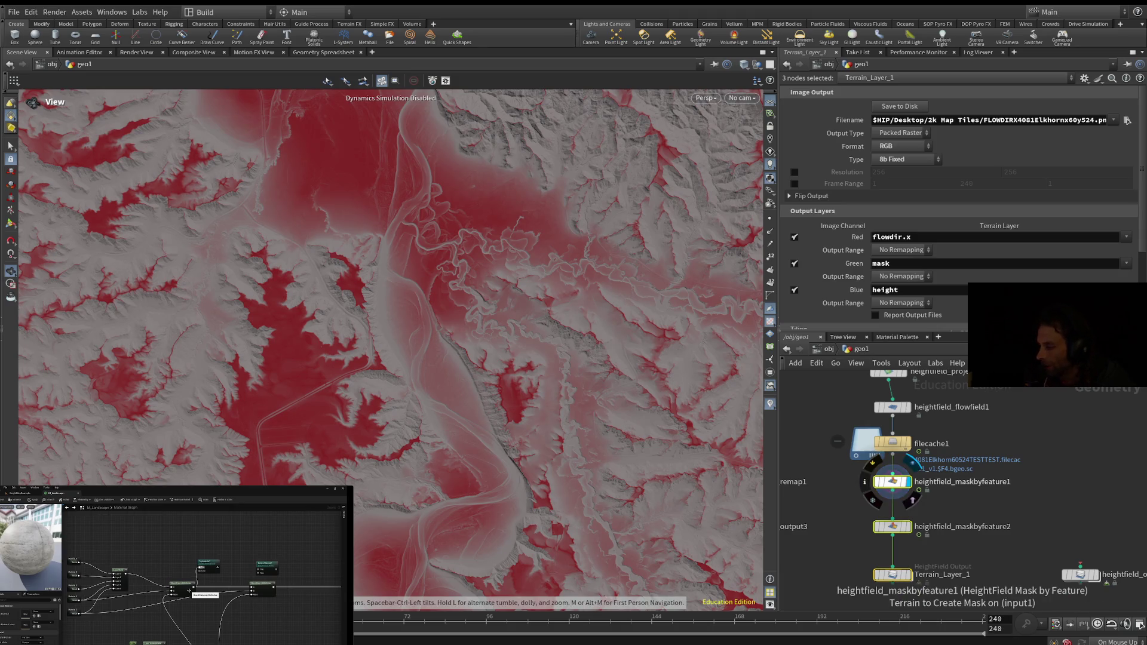
pyautogui.click(893, 491)
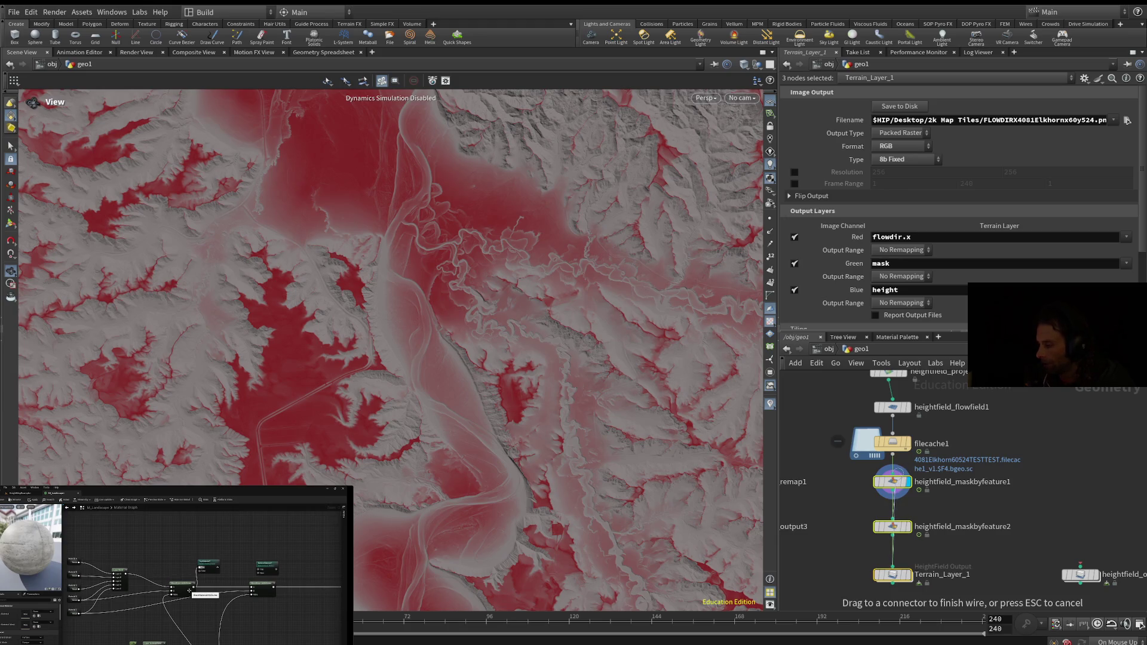
pyautogui.click(893, 518)
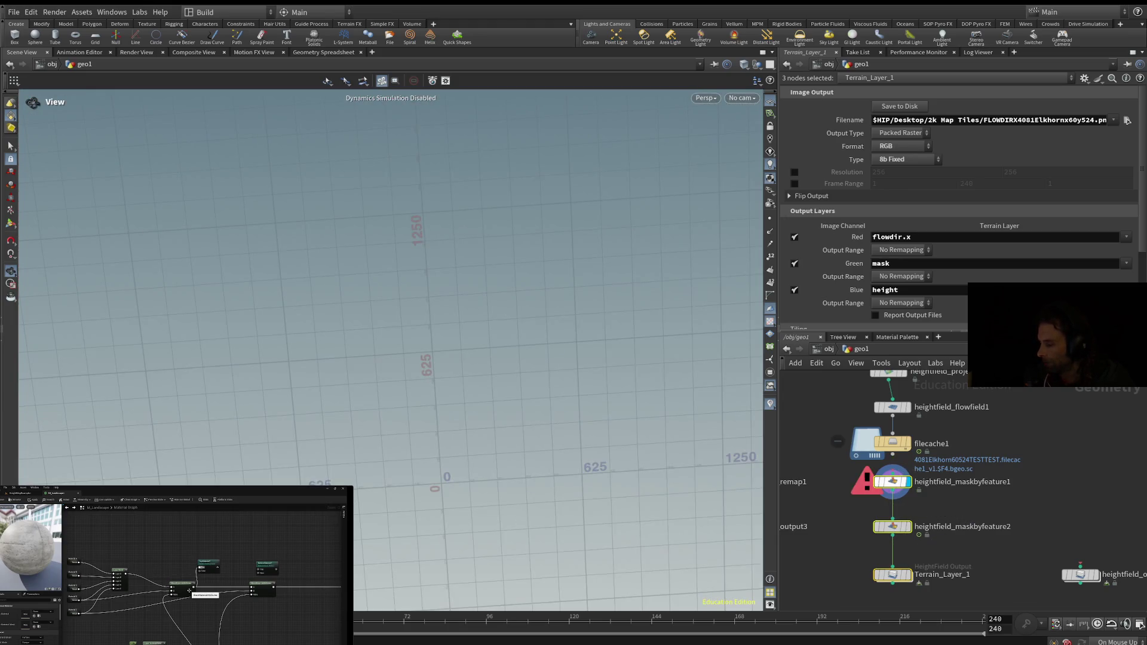
# Step: Move both mask nodes and Terrain_Layer_1 lower in the network, then frame it
pyautogui.click(893, 575)
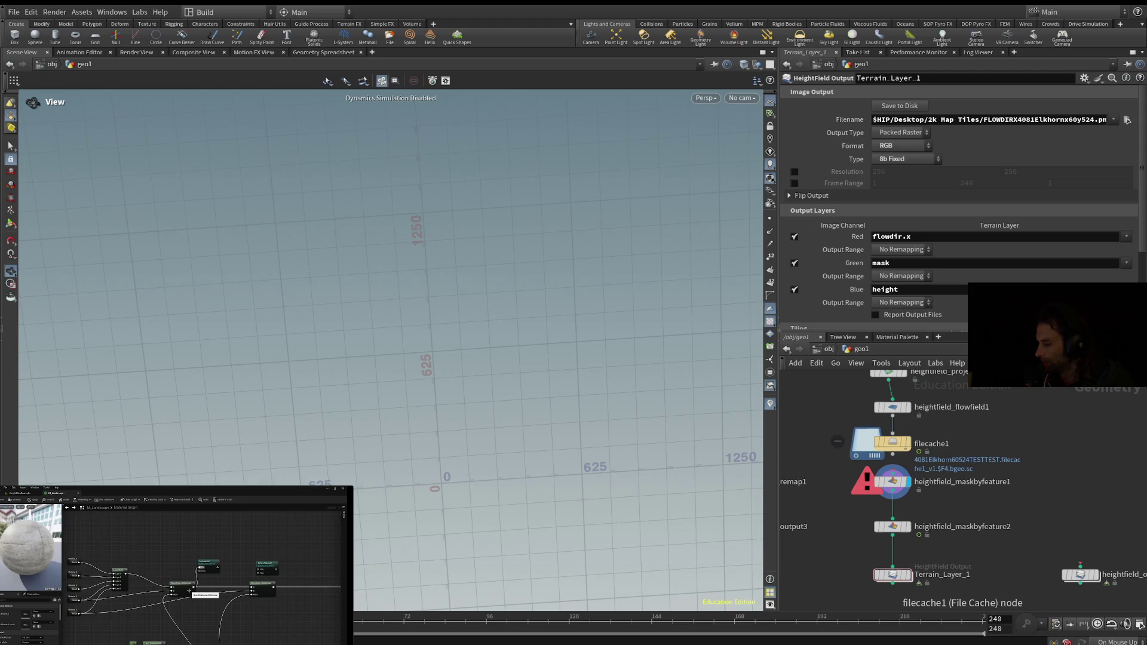
pyautogui.moveTo(1051, 476)
pyautogui.mouseDown()
pyautogui.moveTo(843, 580)
pyautogui.moveTo(840, 601)
pyautogui.mouseUp()
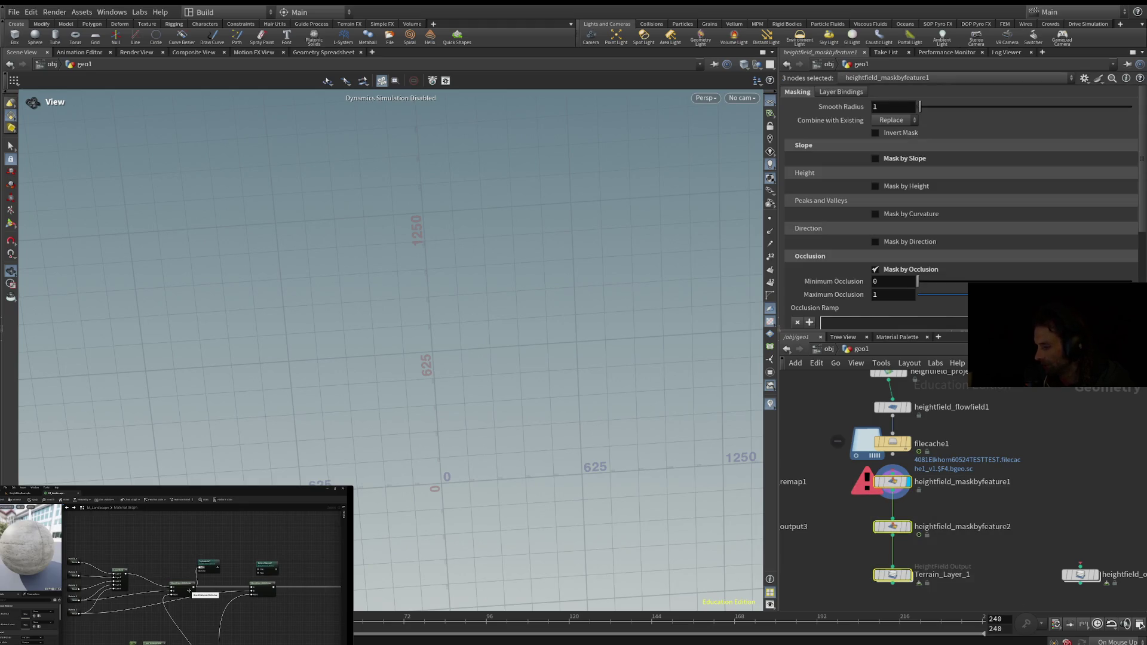
pyautogui.moveTo(893, 481); pyautogui.dragTo(872, 550)
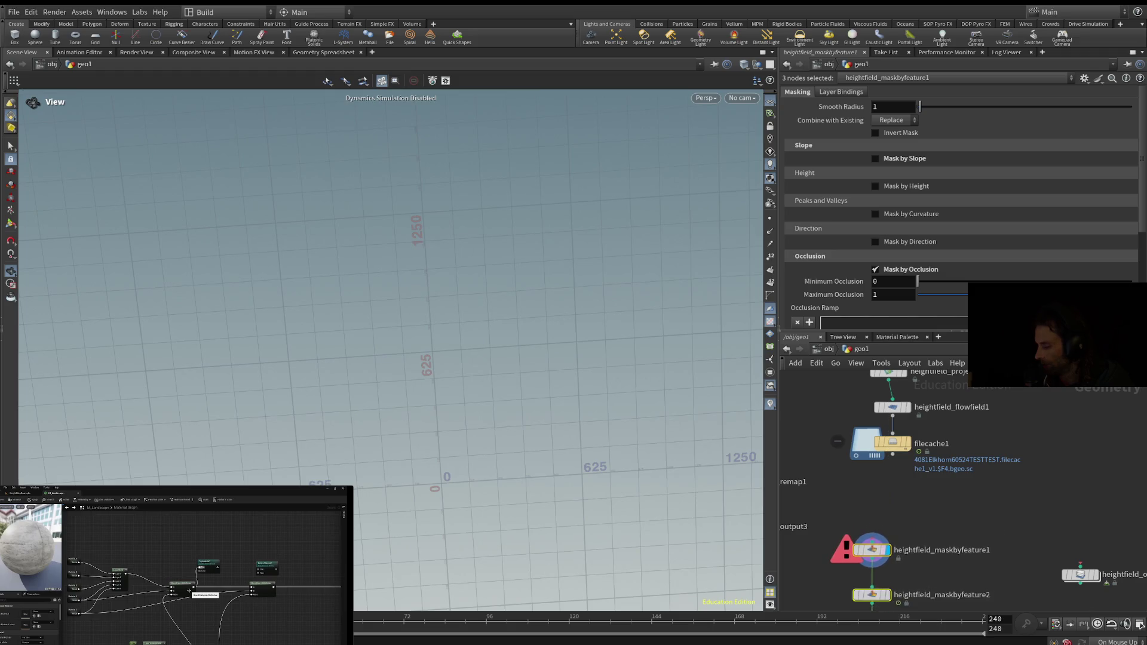
pyautogui.press('h')
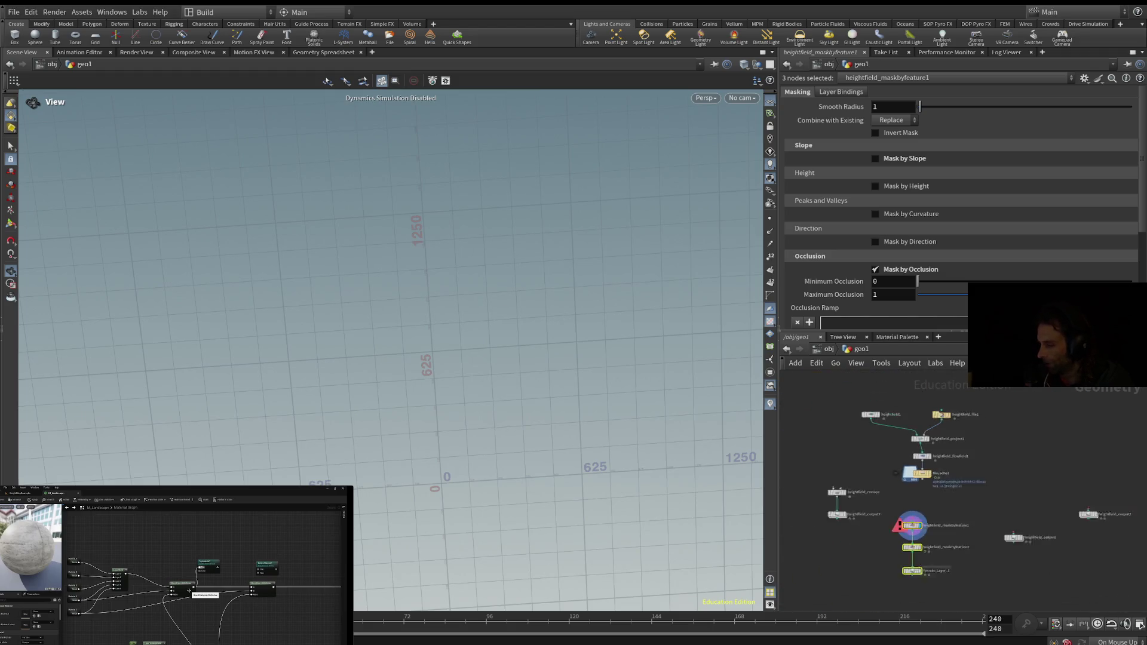
# Step: Select heightfield_remap1 and heightfield_output3 together
pyautogui.scroll(2, 952, 503)
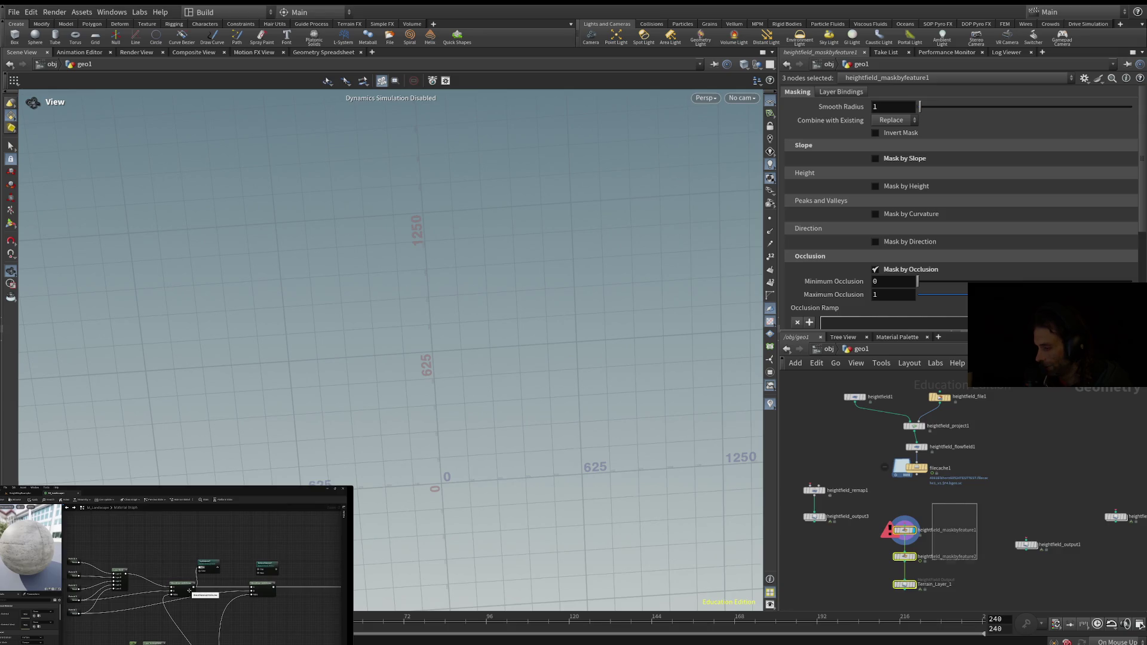
pyautogui.scroll(-1, 904, 529)
pyautogui.moveTo(932, 496)
pyautogui.mouseDown()
pyautogui.moveTo(966, 396)
pyautogui.moveTo(902, 486)
pyautogui.moveTo(937, 520)
pyautogui.moveTo(941, 596)
pyautogui.mouseUp()
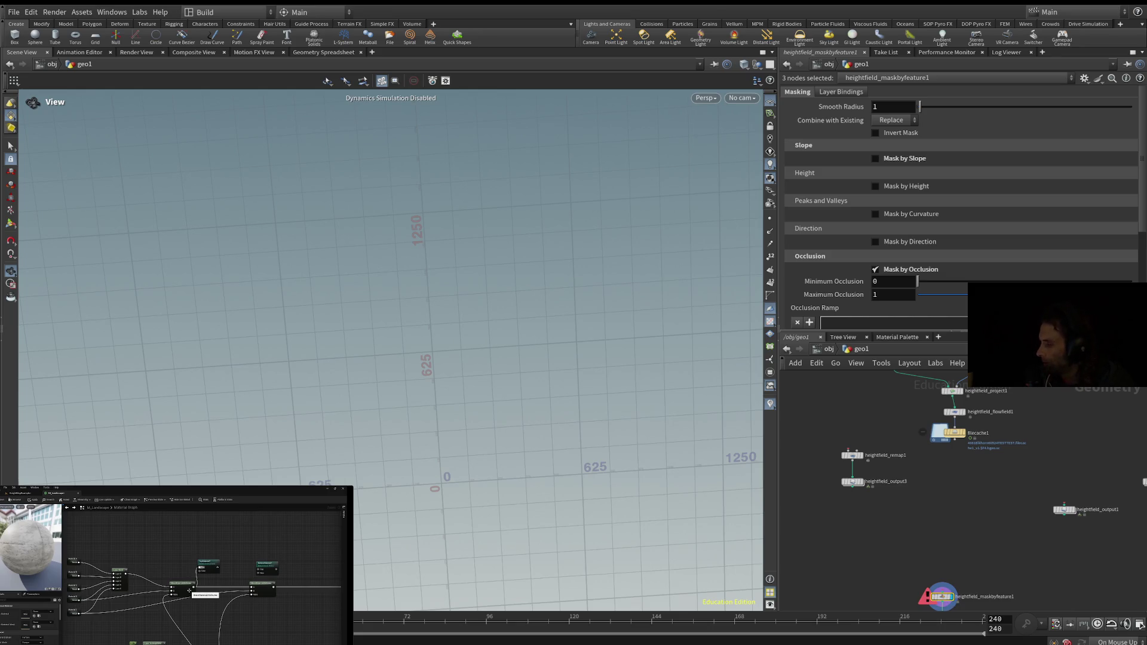
pyautogui.moveTo(900, 445); pyautogui.dragTo(842, 509)
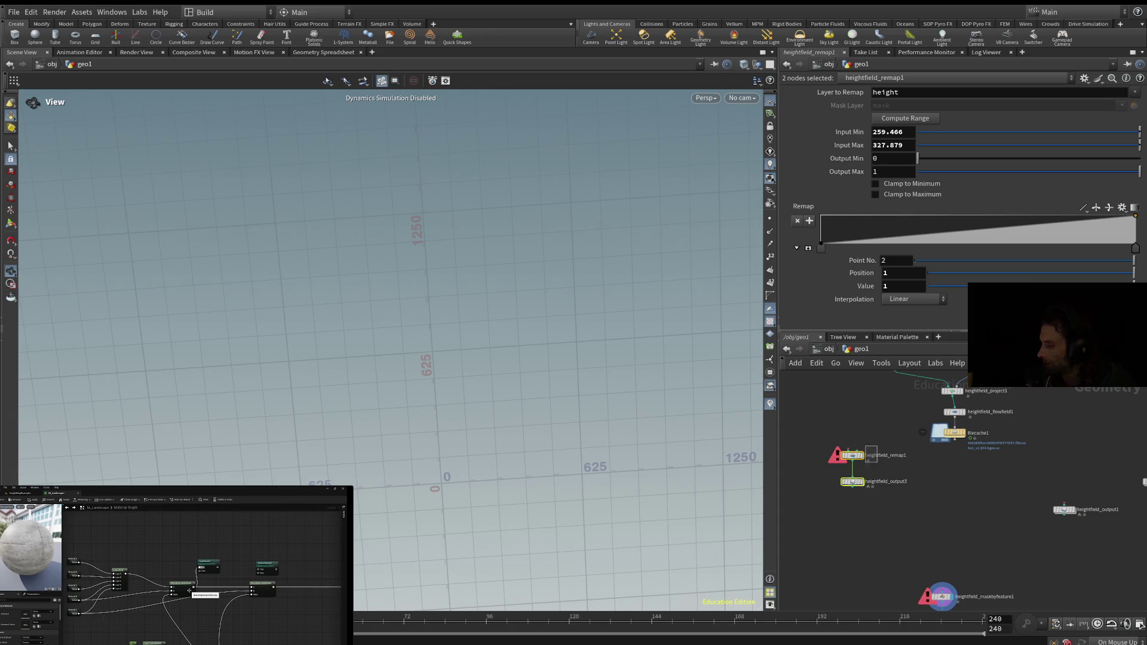
# Step: Place heightfield_remap1 and heightfield_output3 beneath filecache1 so the cache feeds them
pyautogui.moveTo(854, 456); pyautogui.dragTo(956, 470)
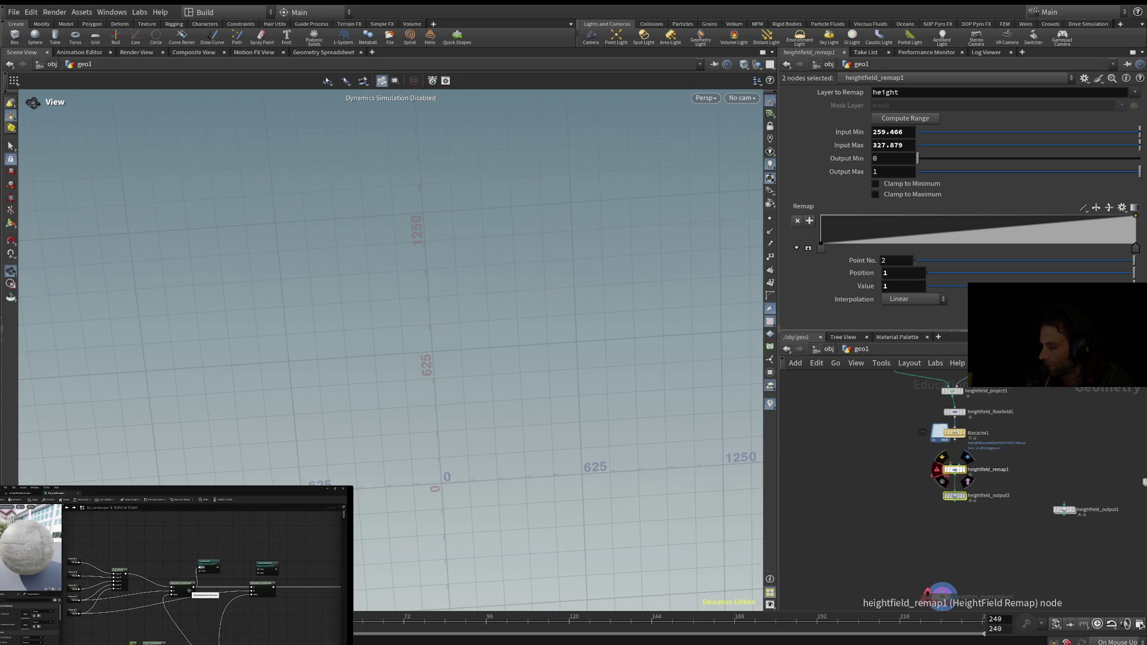
pyautogui.click(942, 596)
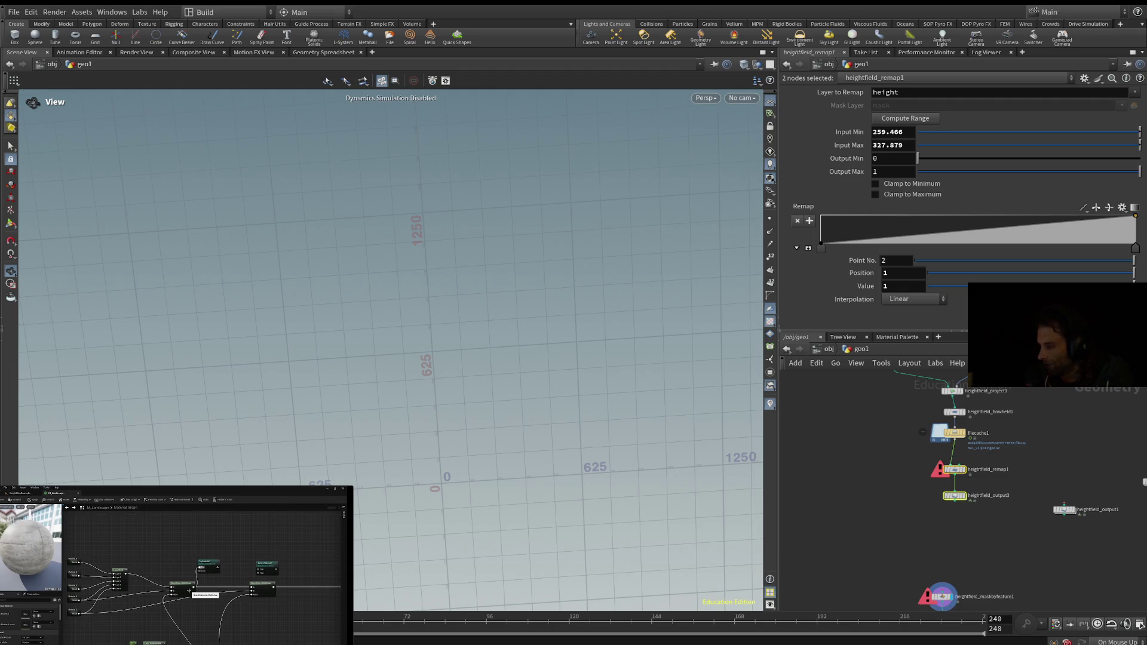
pyautogui.scroll(4, 987, 396)
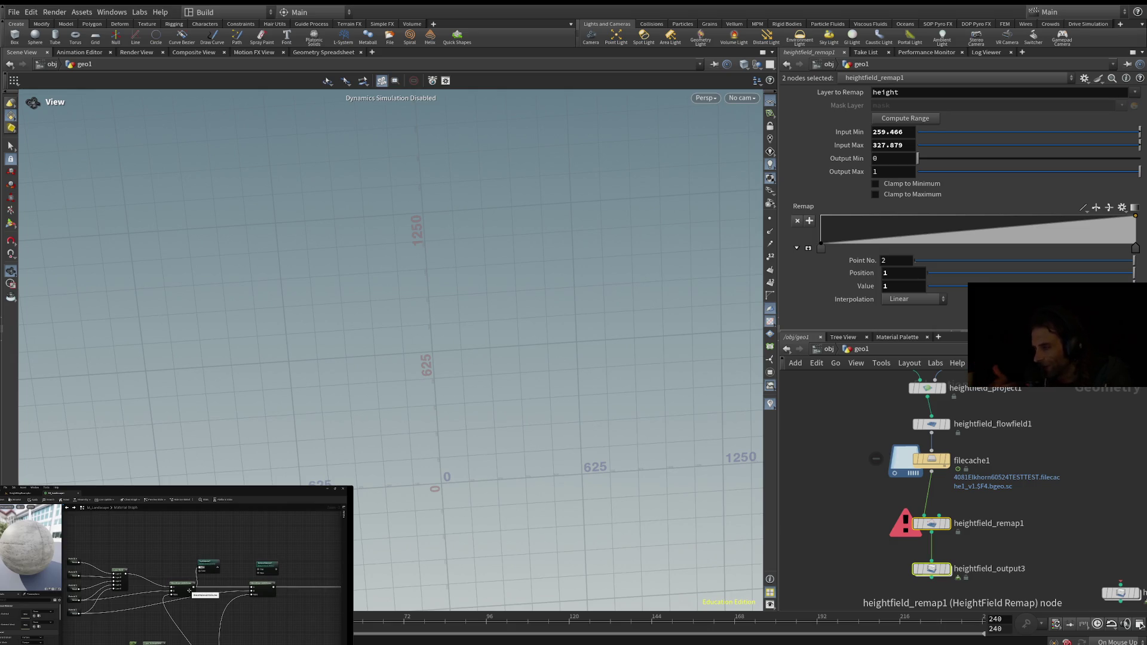
pyautogui.moveTo(931, 524)
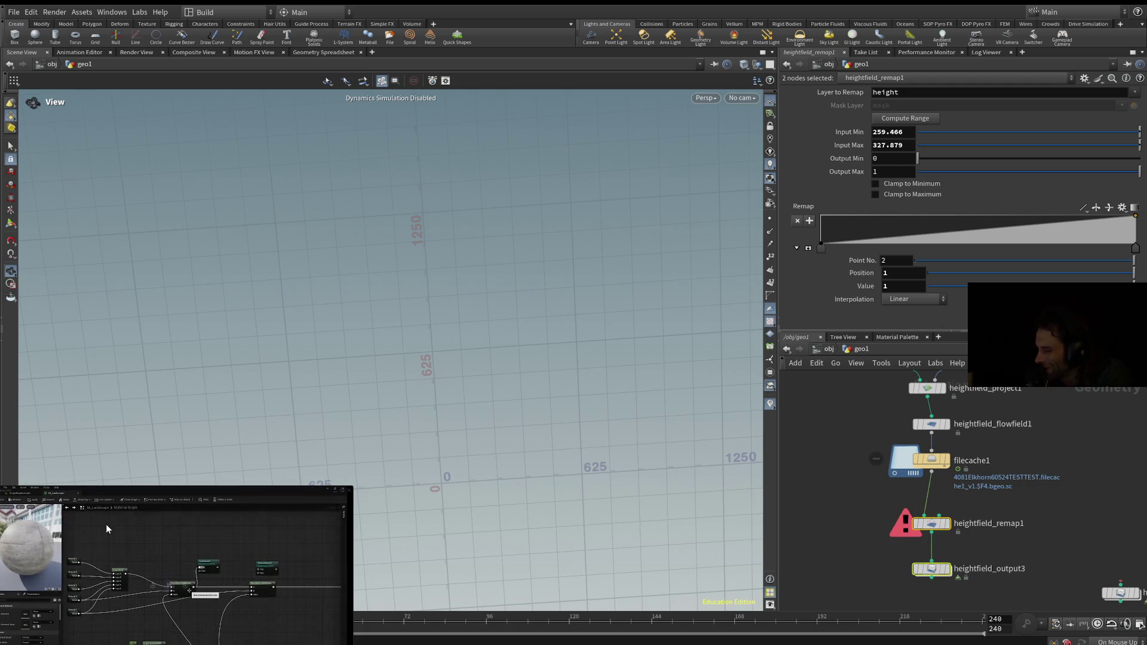
# Step: Compare the projected terrain with the flowfield1 result in the viewport
pyautogui.moveTo(931, 424)
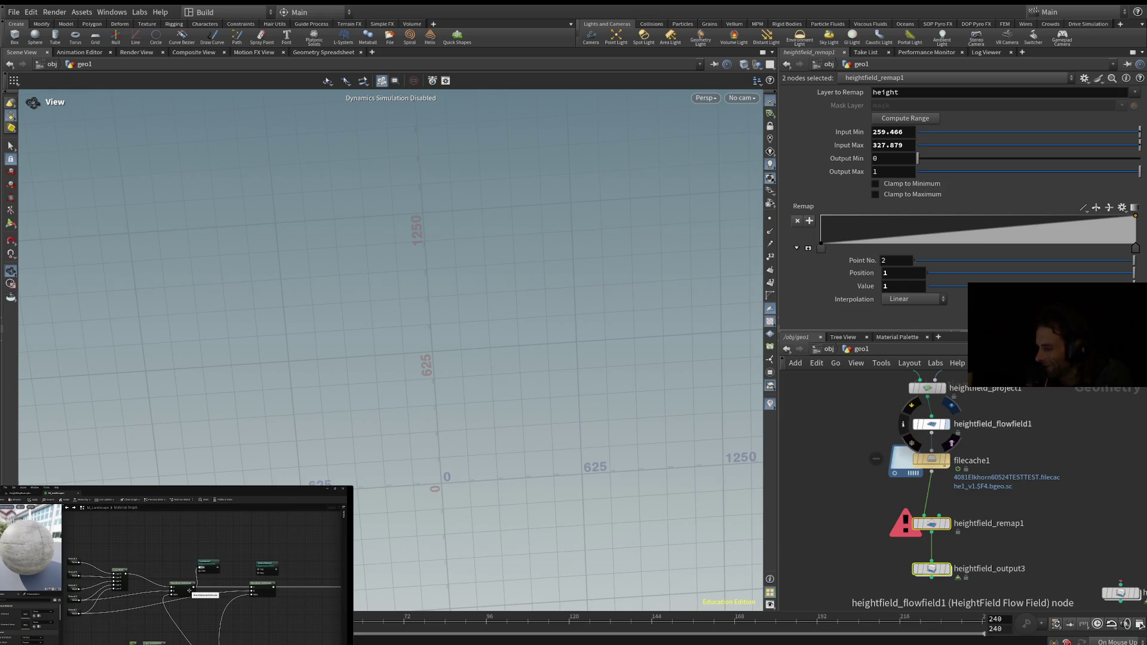
pyautogui.click(951, 407)
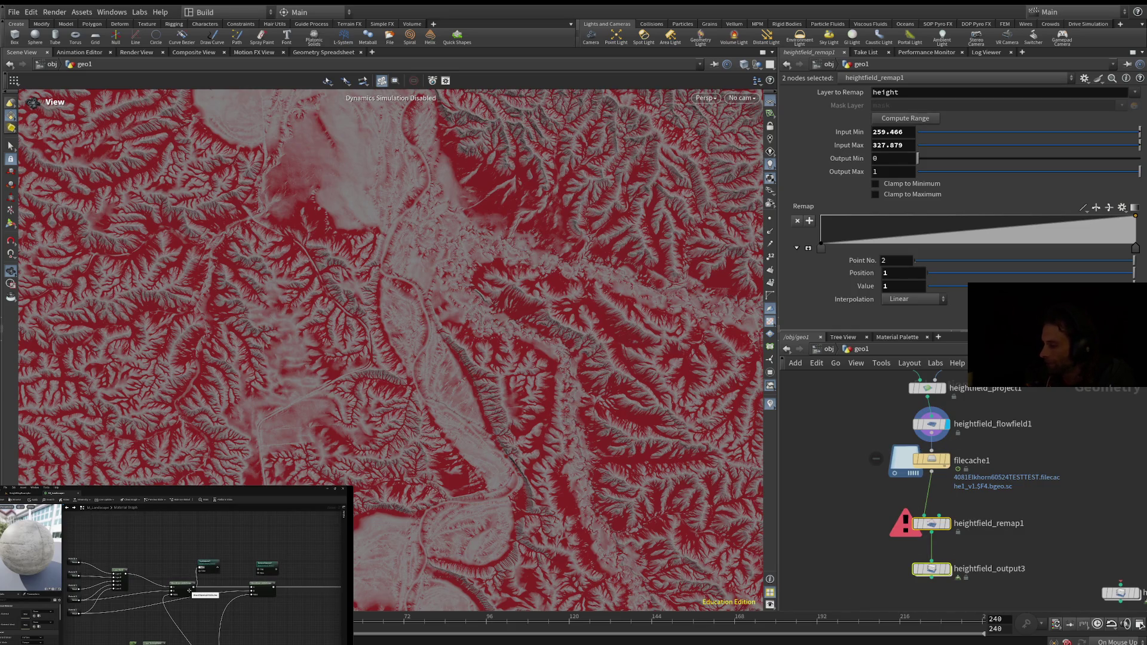
pyautogui.click(942, 388)
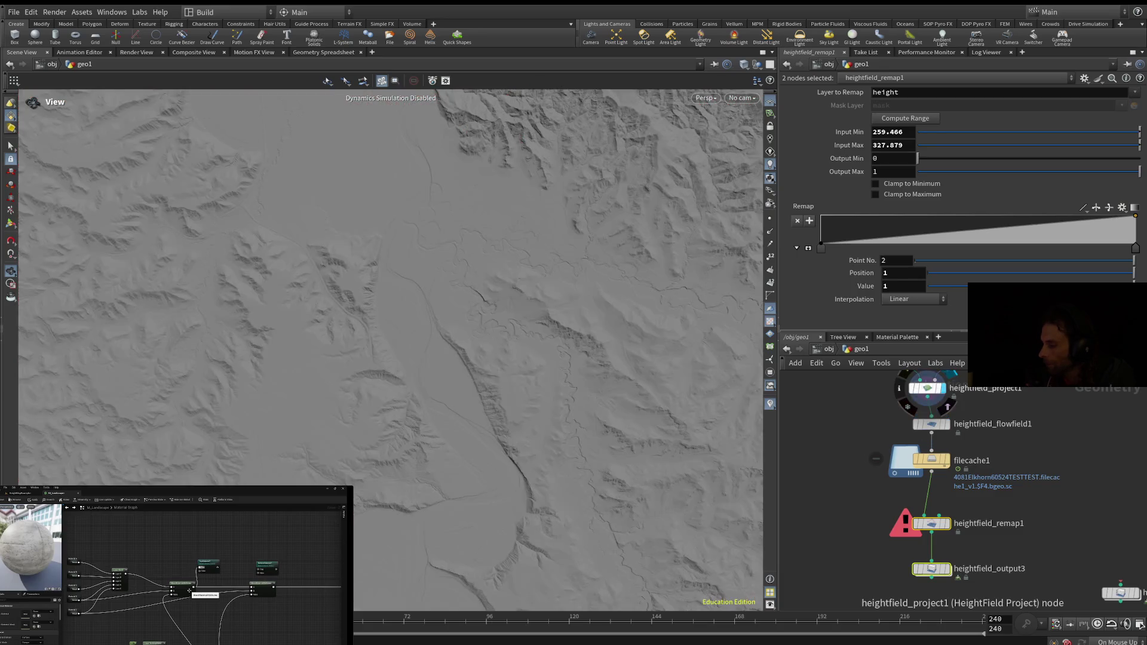
pyautogui.click(944, 424)
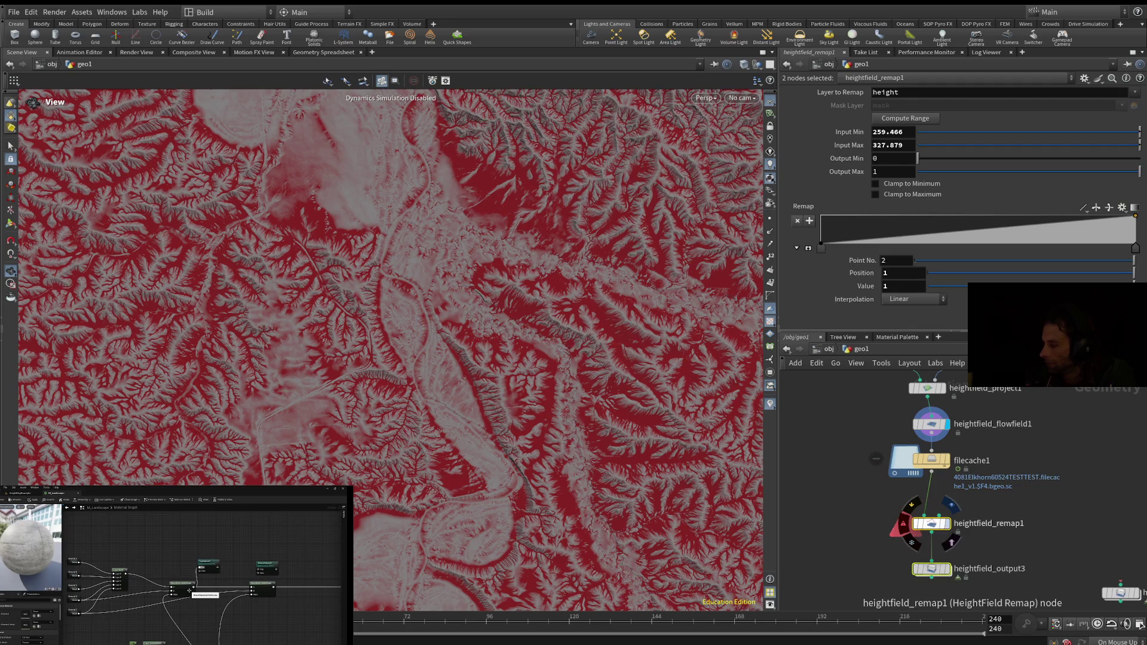
# Step: Preview remap1 and output3, ending with heightfield_remap1 displayed
pyautogui.moveTo(932, 525)
pyautogui.click(950, 506)
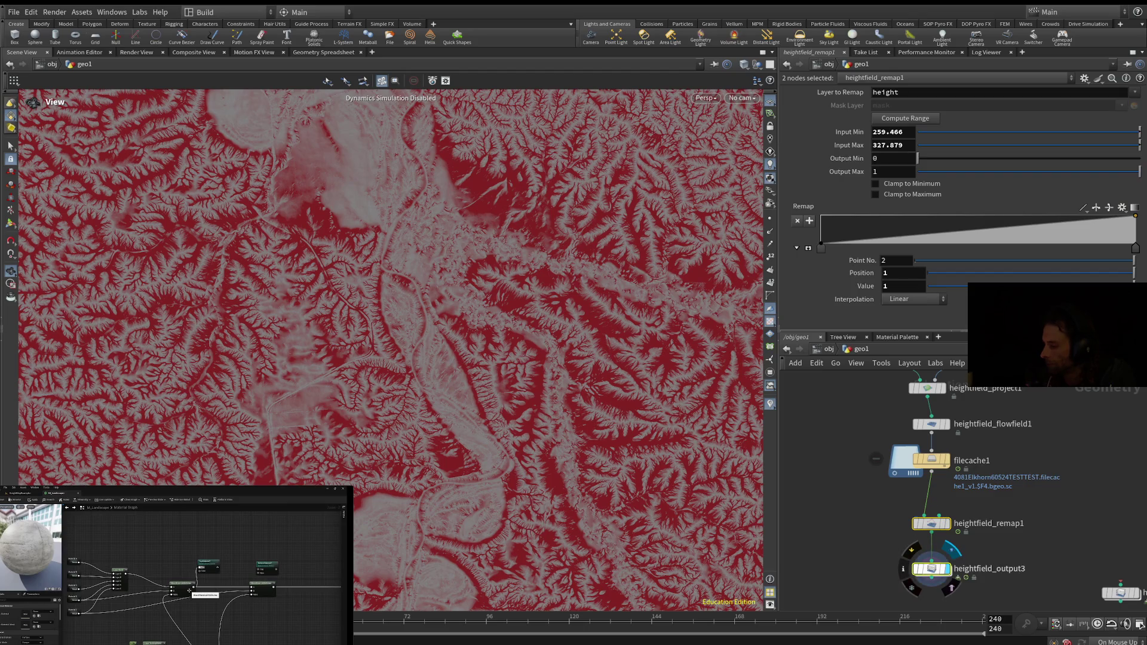
pyautogui.click(946, 569)
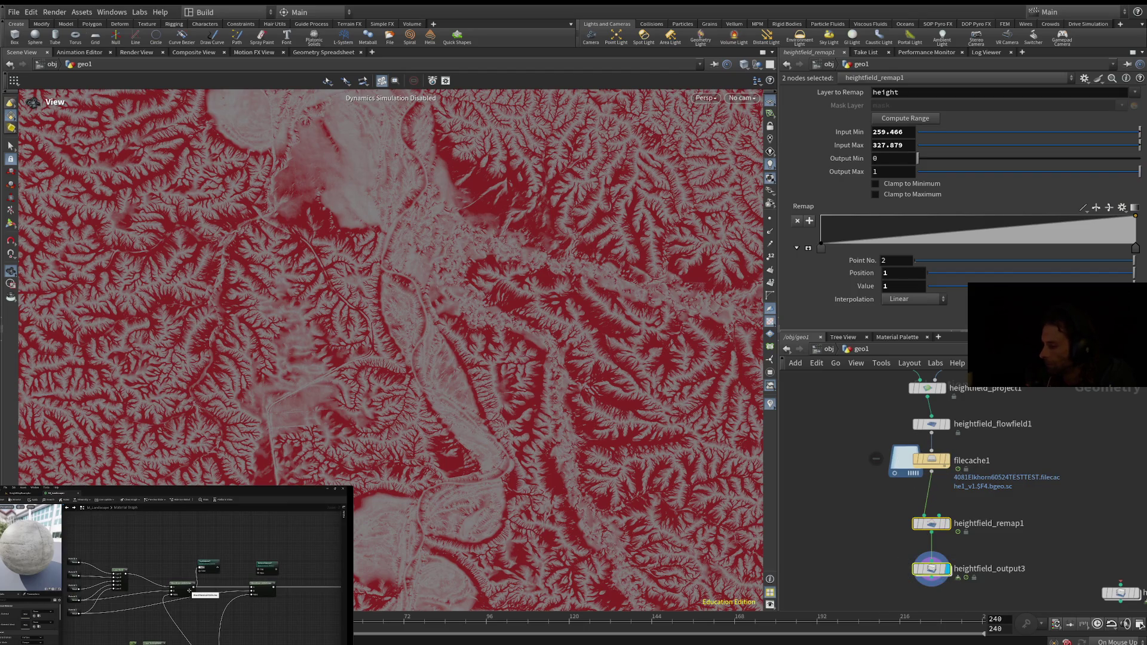
pyautogui.click(947, 523)
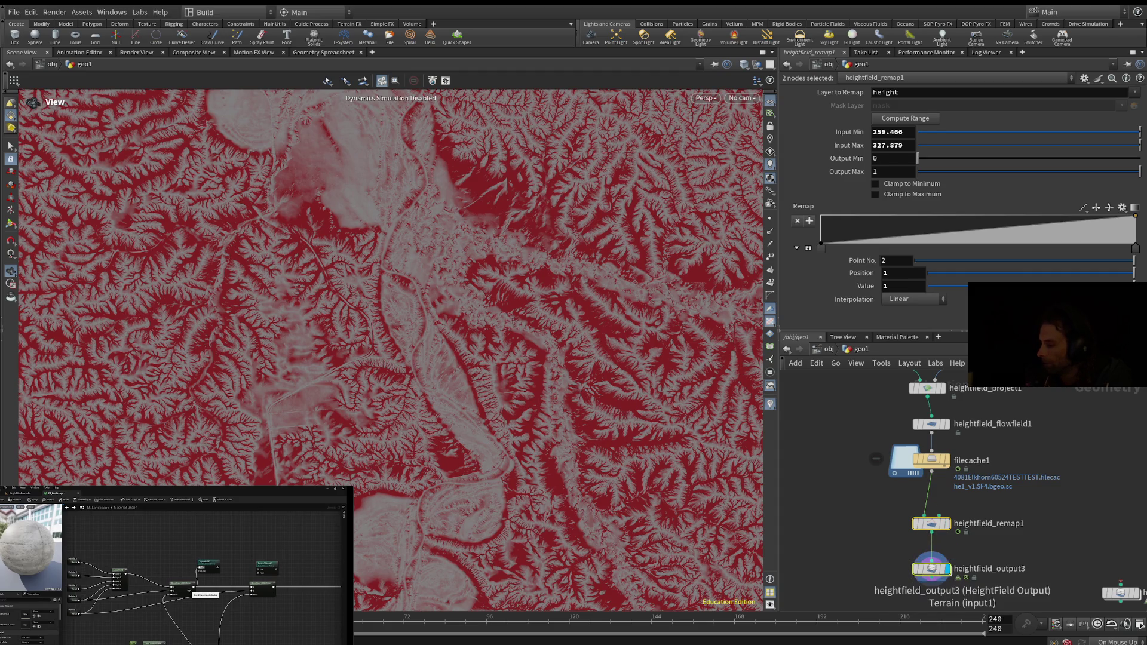
# Step: Set heightfield_output3's Red Terrain Layer to flow
pyautogui.click(931, 568)
pyautogui.moveTo(931, 568)
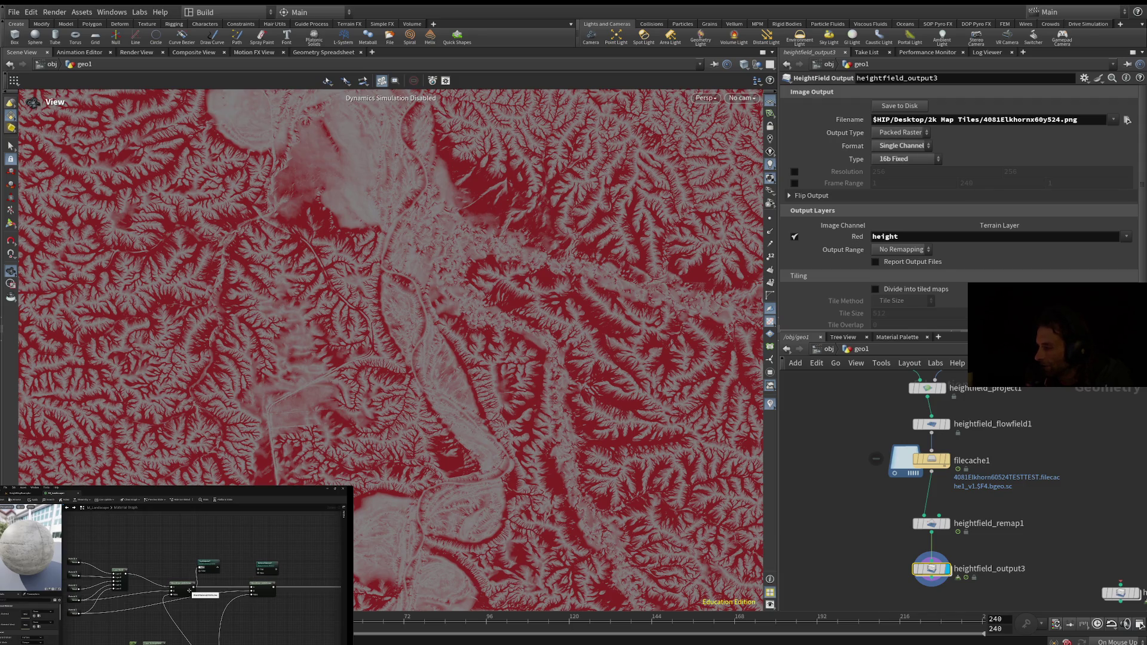
pyautogui.moveTo(927, 388)
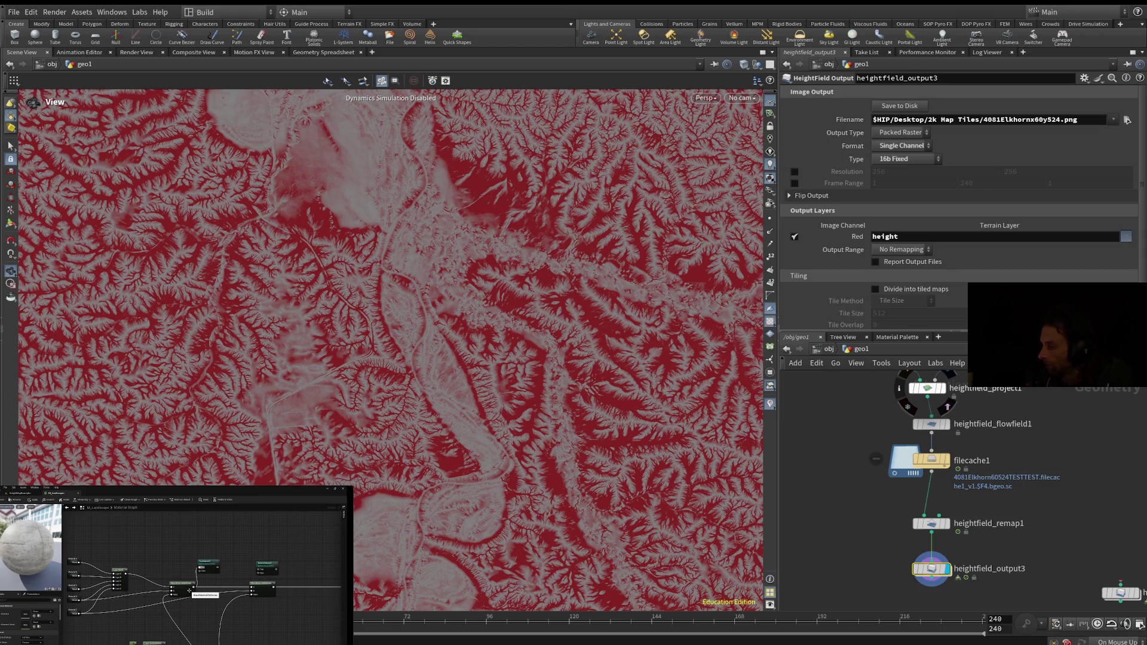
pyautogui.click(1126, 236)
pyautogui.click(1016, 251)
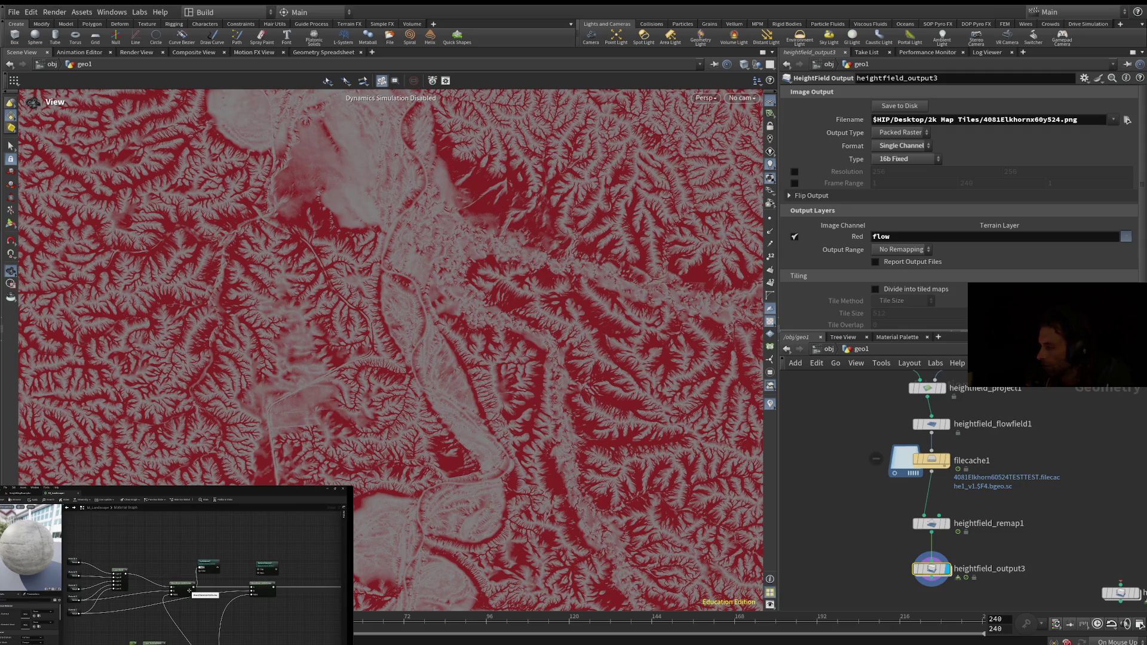
pyautogui.hotkey('ctrl', 'z')
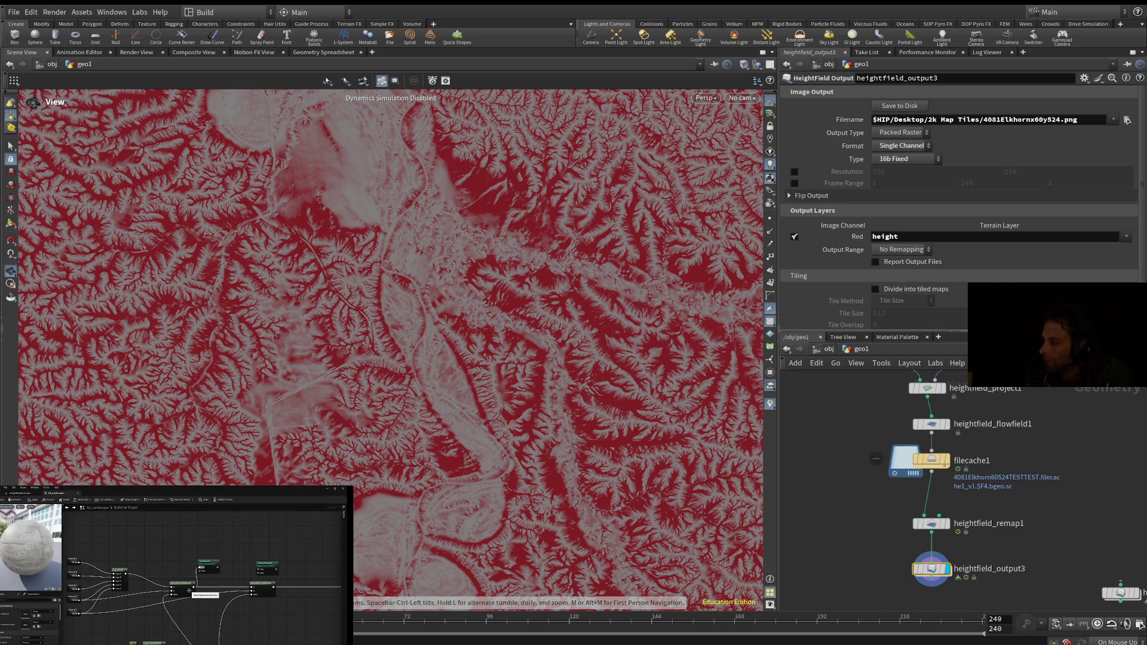
# Step: Prefix the output Filename with REDDRED
pyautogui.click(984, 119)
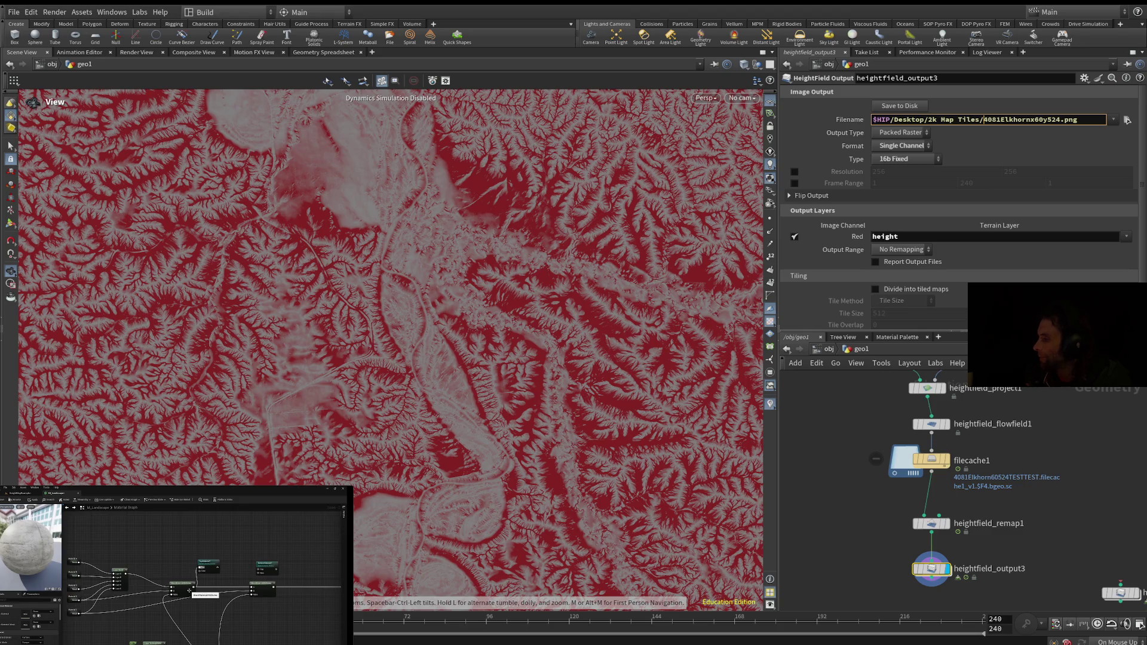
pyautogui.write('REDDRE')
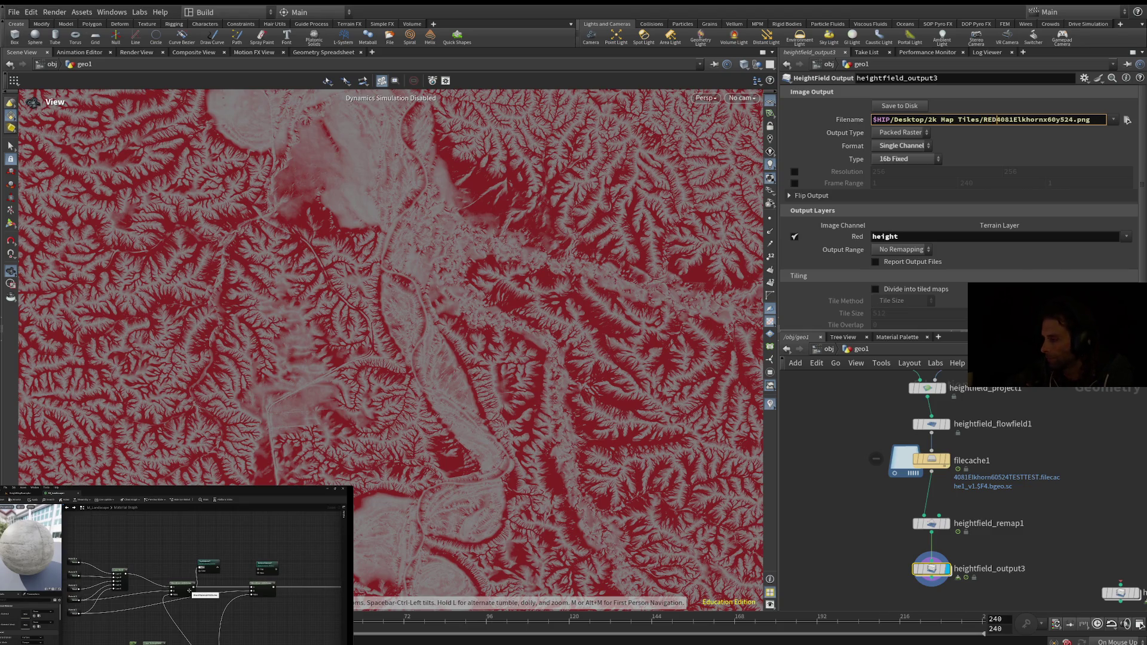
pyautogui.write('D')
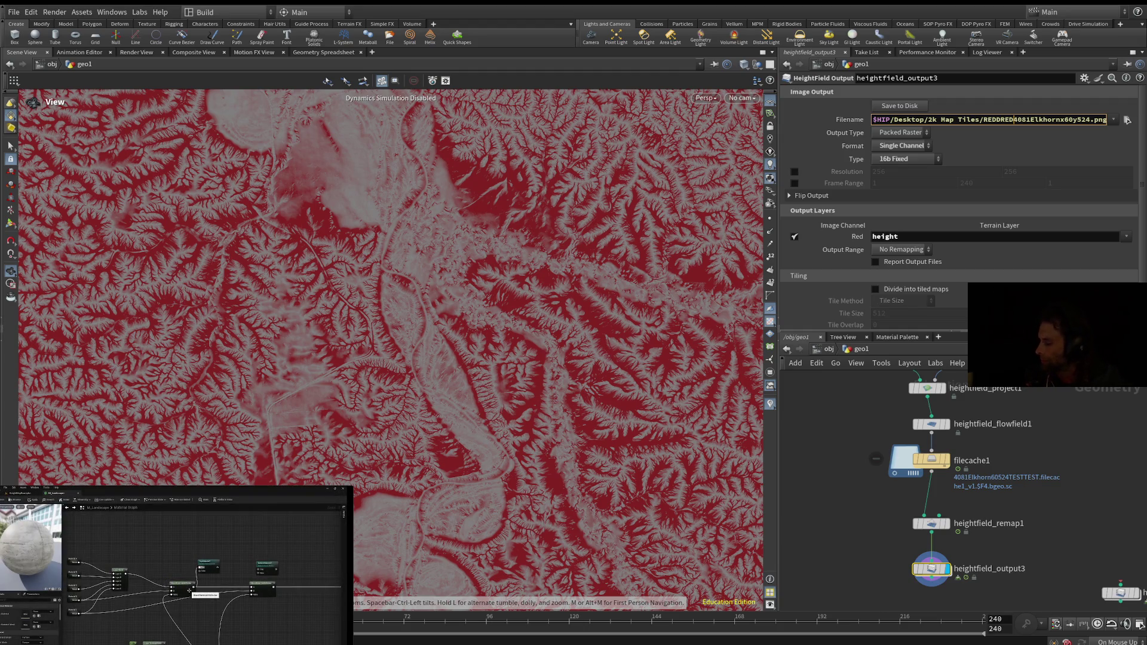
pyautogui.press('Return')
pyautogui.click(1126, 236)
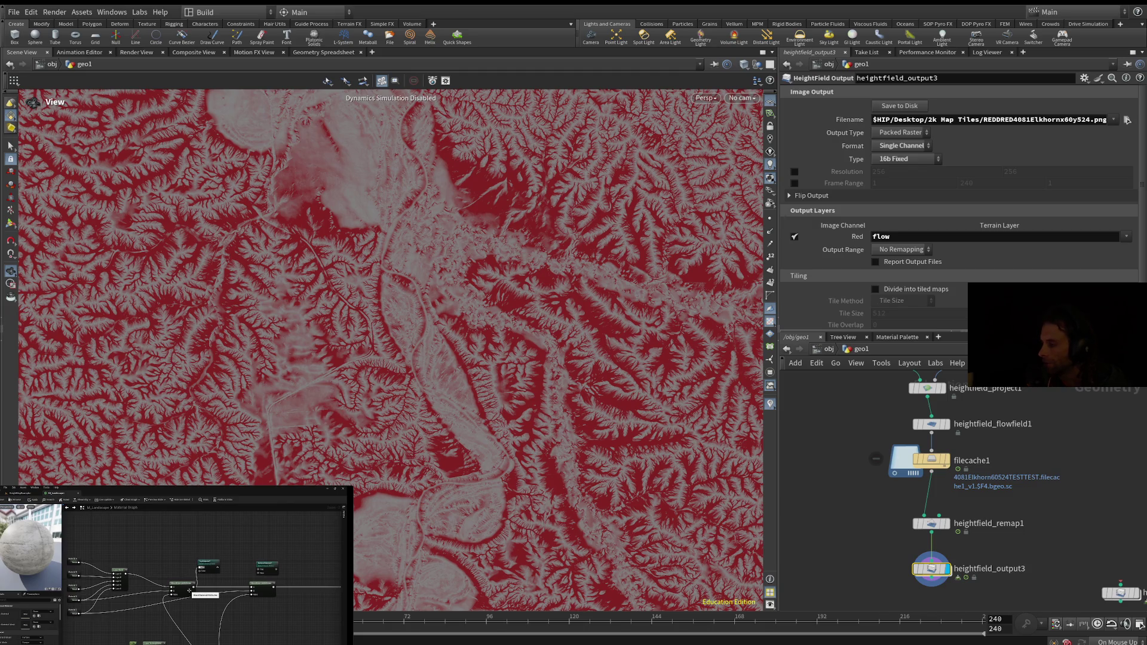
# Step: Save the flow map to REDDRED4081Elkhornx60y524.png and inspect the terrain from above
pyautogui.click(900, 106)
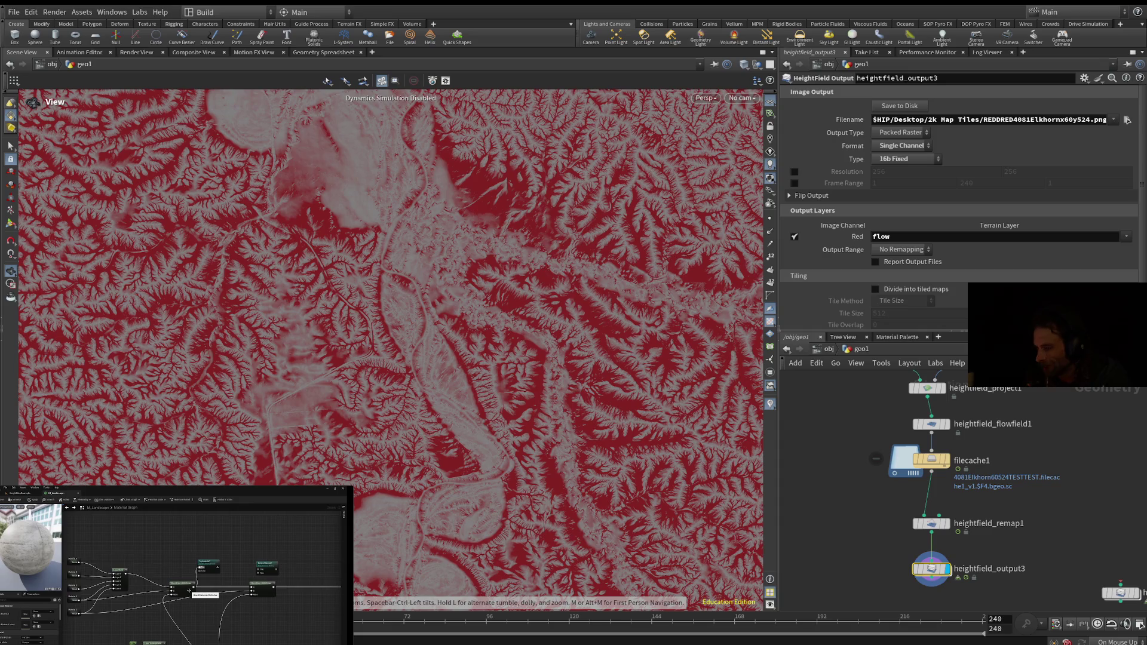
pyautogui.scroll(1, 390, 349)
pyautogui.scroll(-10, 391, 349)
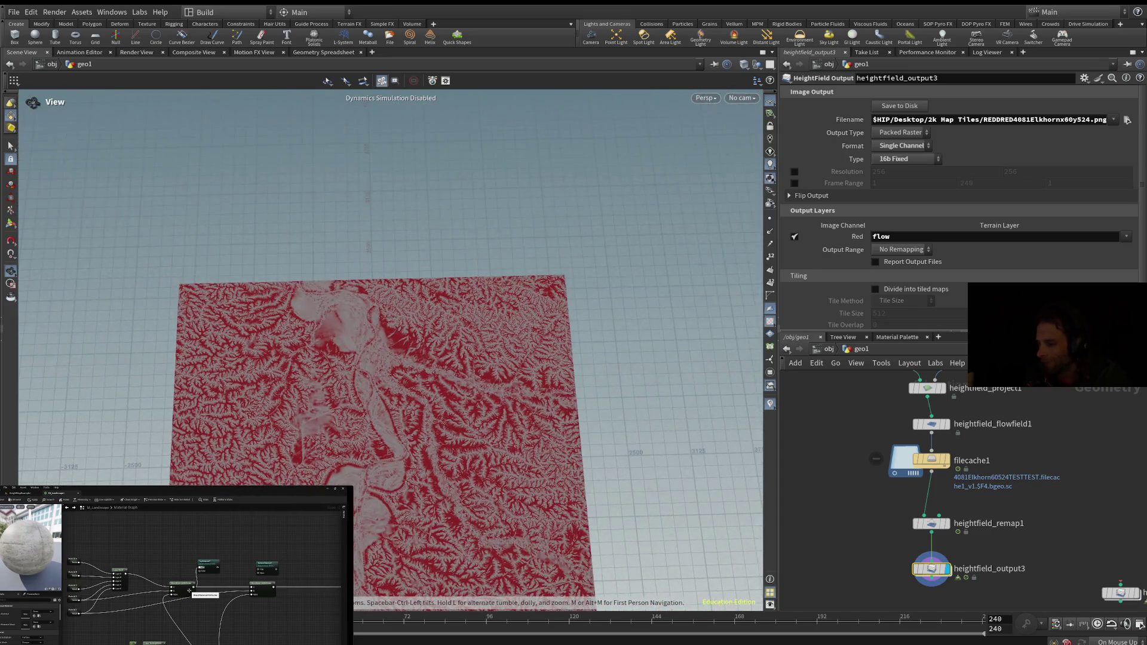
pyautogui.moveTo(391, 349)
pyautogui.mouseDown()
pyautogui.moveTo(390, 382)
pyautogui.moveTo(412, 382)
pyautogui.moveTo(394, 340)
pyautogui.moveTo(409, 251)
pyautogui.moveTo(409, 347)
pyautogui.moveTo(424, 364)
pyautogui.mouseUp()
pyautogui.scroll(8, 390, 350)
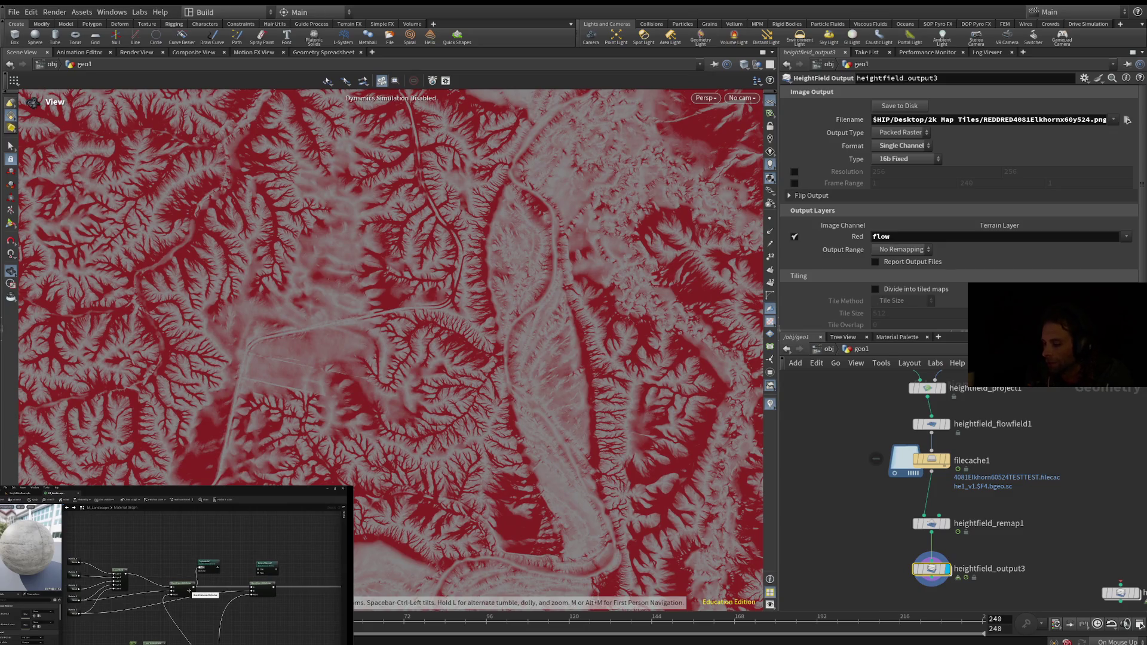